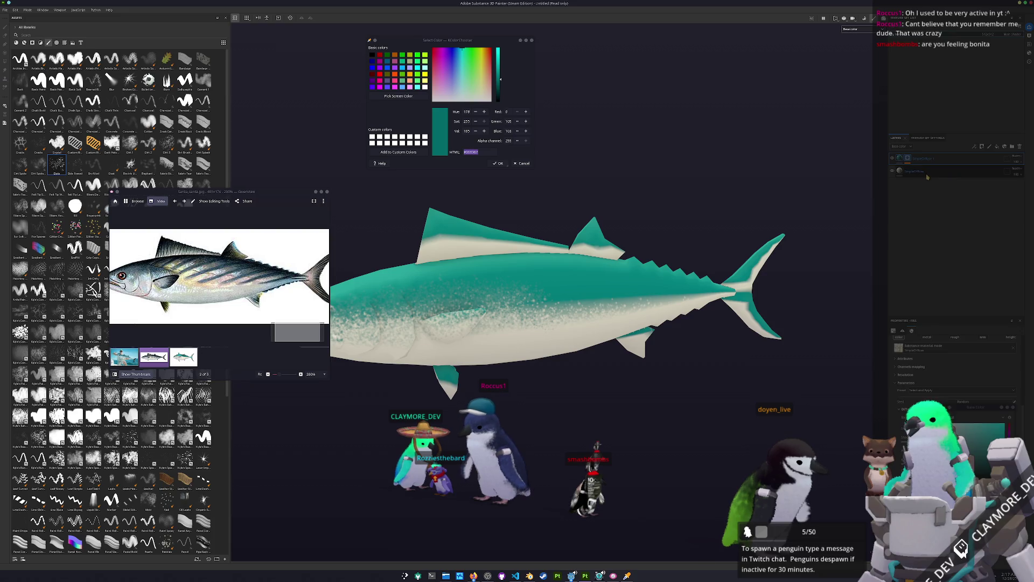
- Sample a pale beige from the screen as the belly fill colour
{"action": "left_click", "coordinate": [399, 95]}
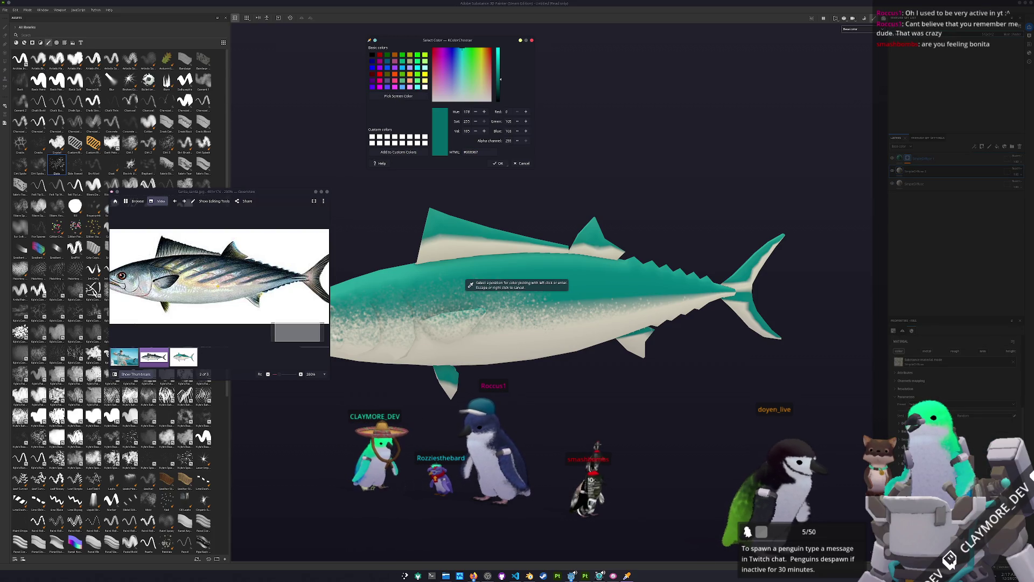
{"action": "left_click", "coordinate": [477, 335]}
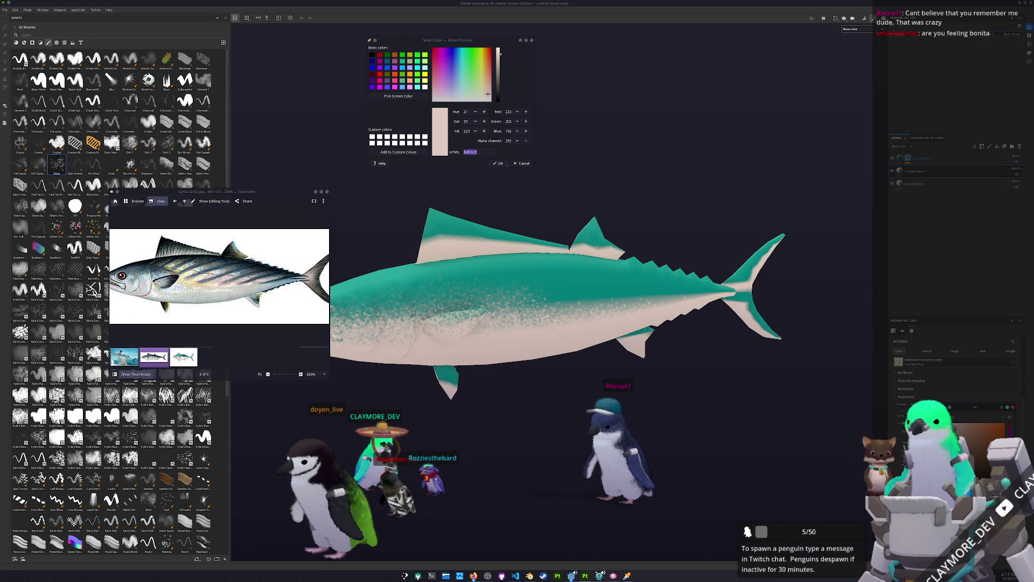
- Add a new layer to the belly stack after reviewing the existing layers' options
{"action": "left_click_drag", "start_coordinate": [672, 438], "coordinate": [743, 256], "text": "alt"}
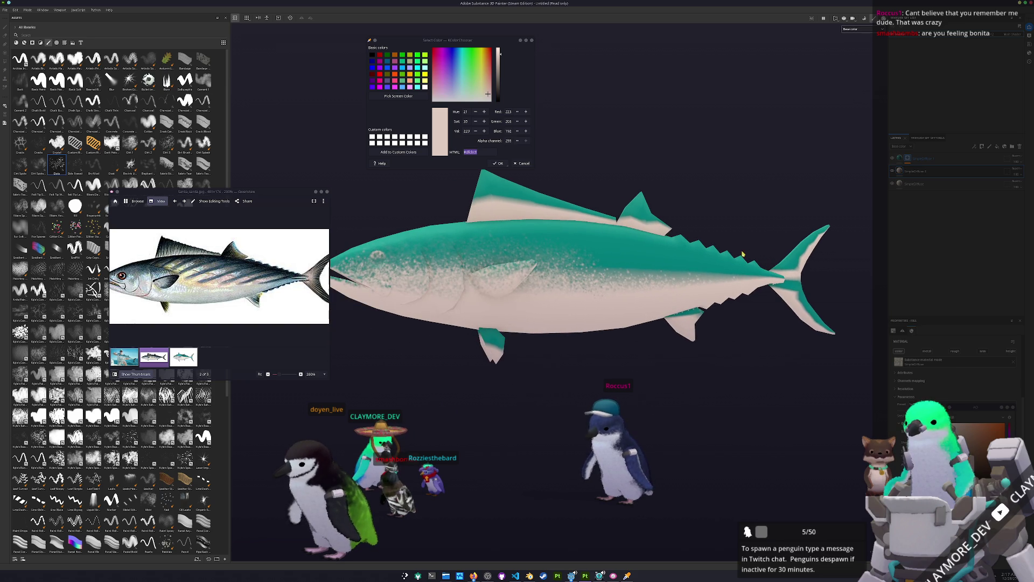
{"action": "right_click", "coordinate": [919, 172]}
{"action": "left_click", "coordinate": [907, 170]}
{"action": "right_click", "coordinate": [907, 170]}
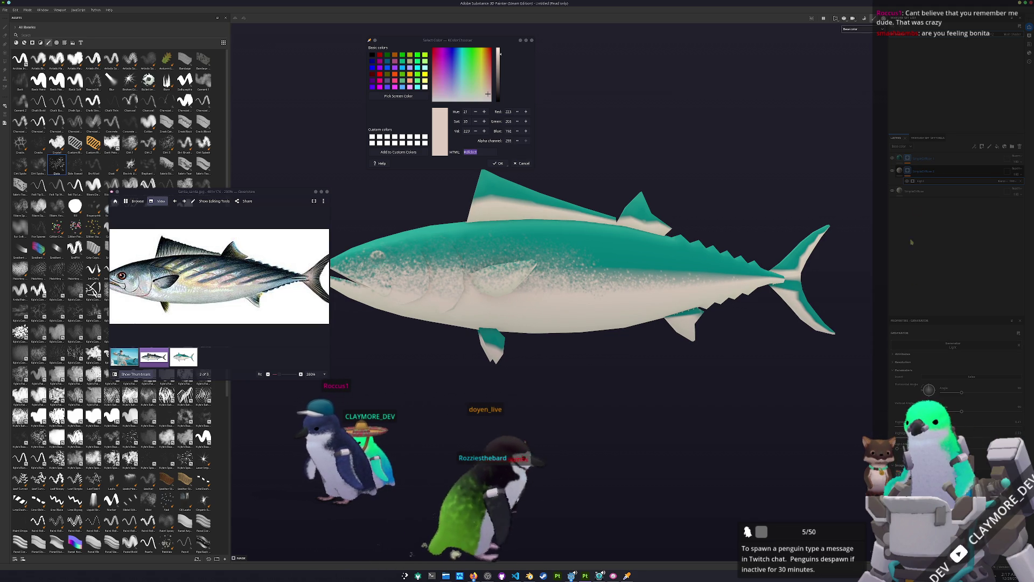
{"action": "left_click", "coordinate": [921, 191]}
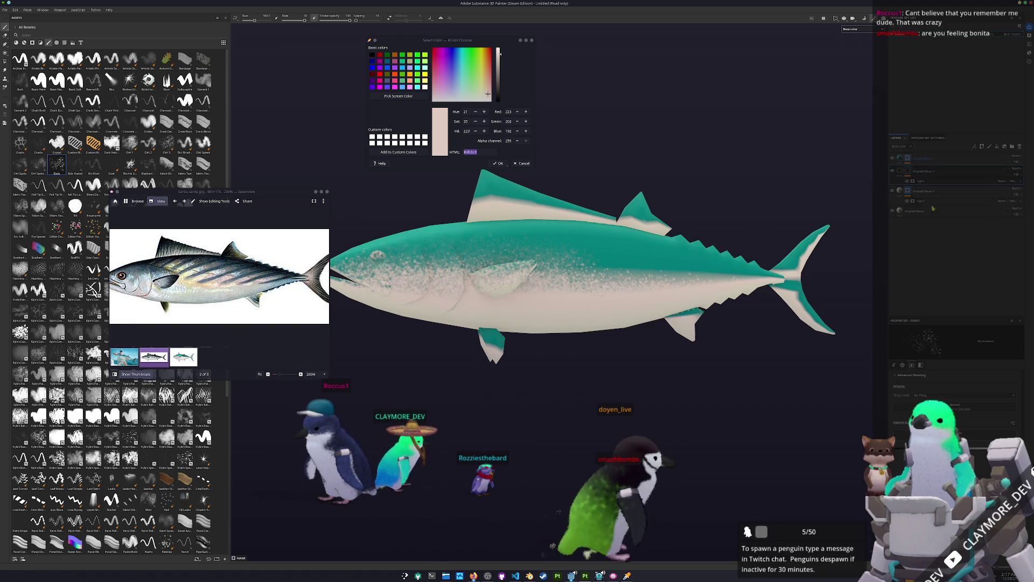
- Start sampling a pale yellow cream from the reference for the new belly layer
{"action": "right_click", "coordinate": [912, 191]}
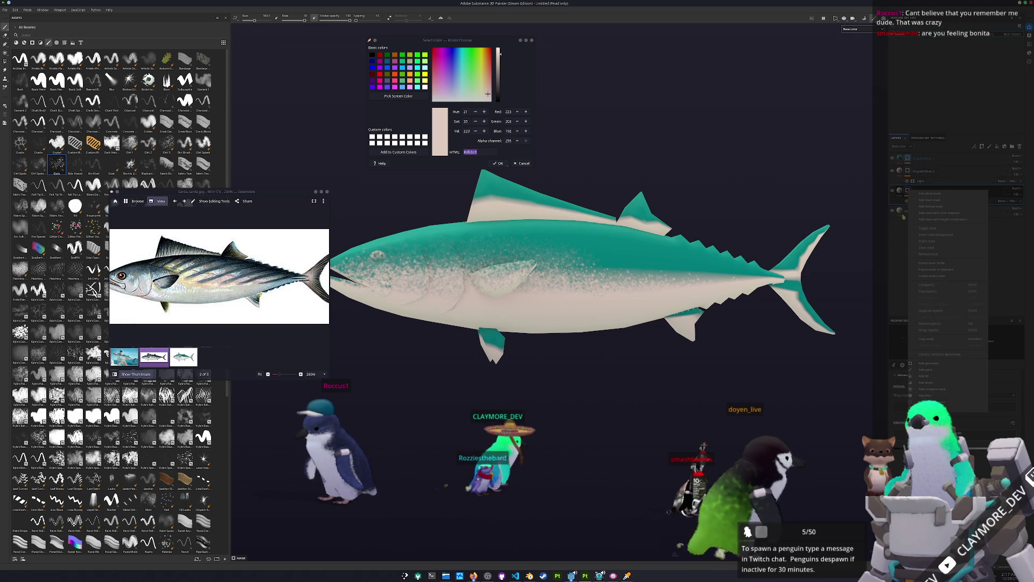
{"action": "left_click", "coordinate": [251, 260]}
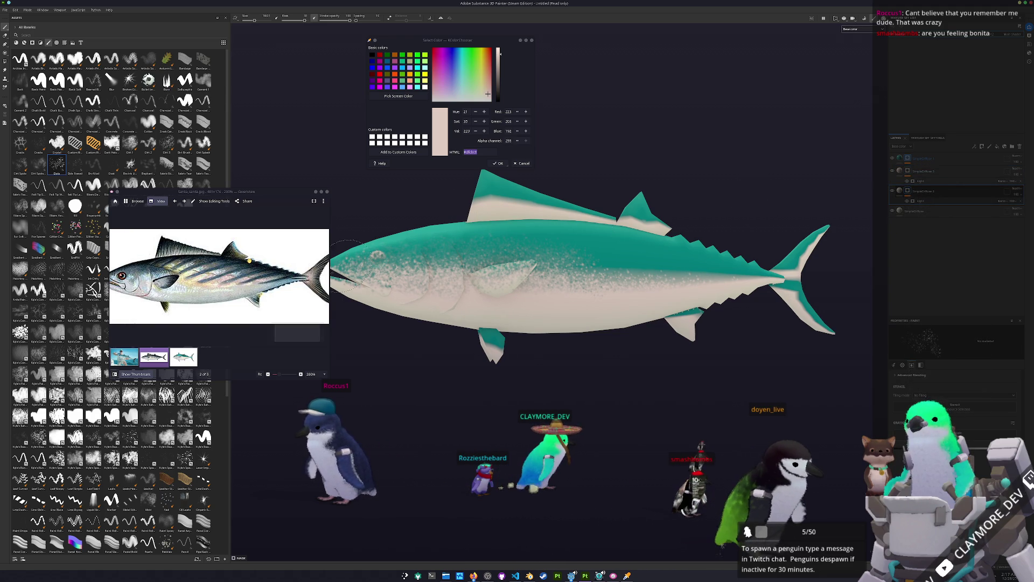
{"action": "left_click", "coordinate": [419, 97]}
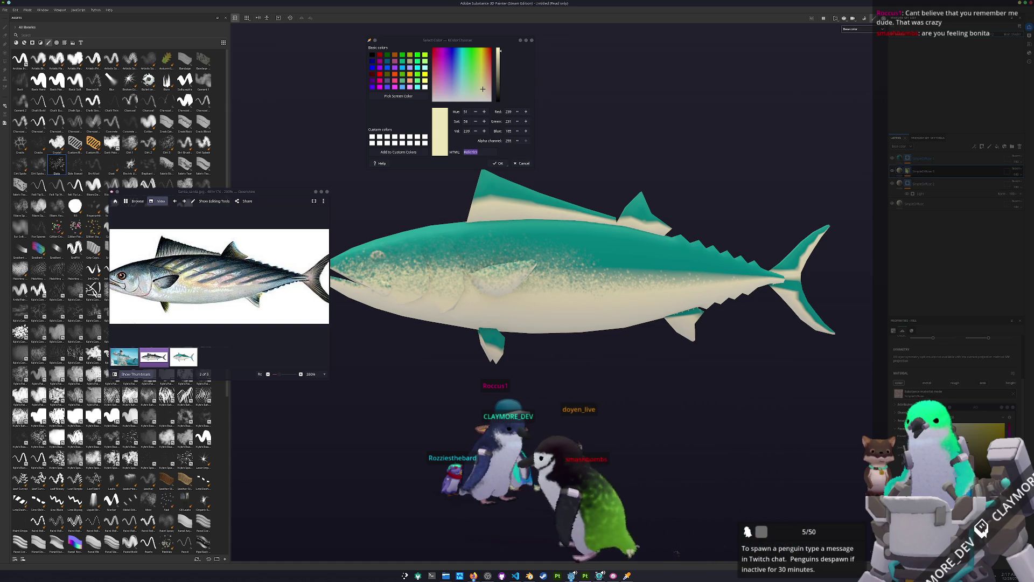
- Add a Fill effect in SimpleDiffuse 3 and change its projection mode onto the body
{"action": "left_click", "coordinate": [997, 147]}
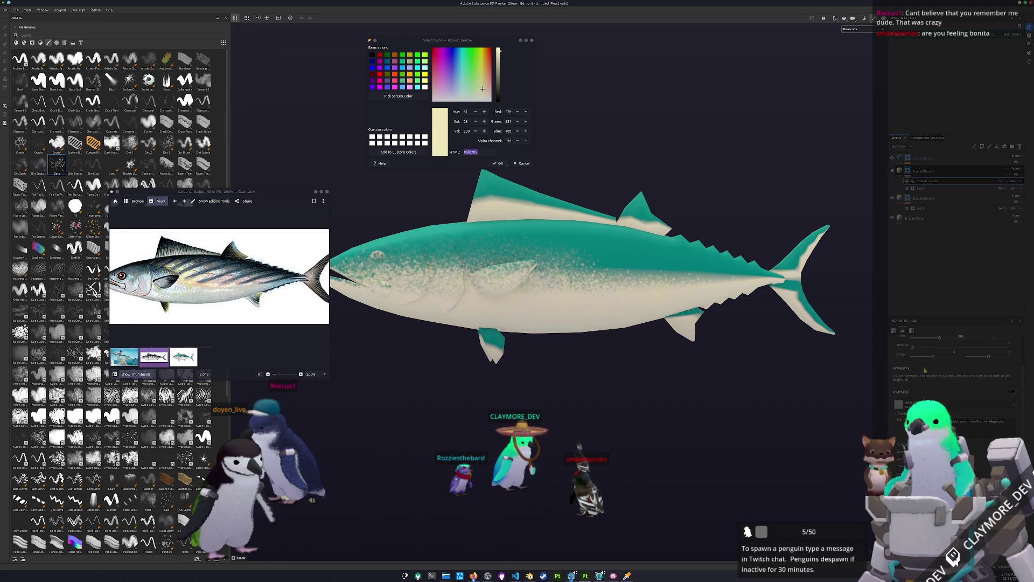
{"action": "left_click", "coordinate": [934, 362]}
{"action": "scroll", "coordinate": [679, 364], "scroll_direction": "up", "scroll_amount": 2}
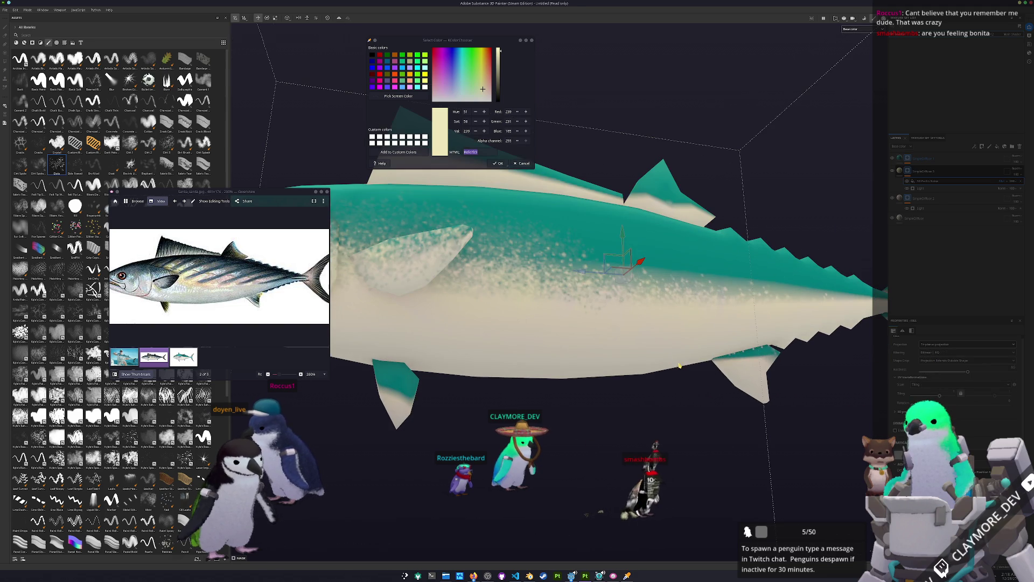
{"action": "scroll", "coordinate": [532, 366], "scroll_direction": "down", "scroll_amount": 3}
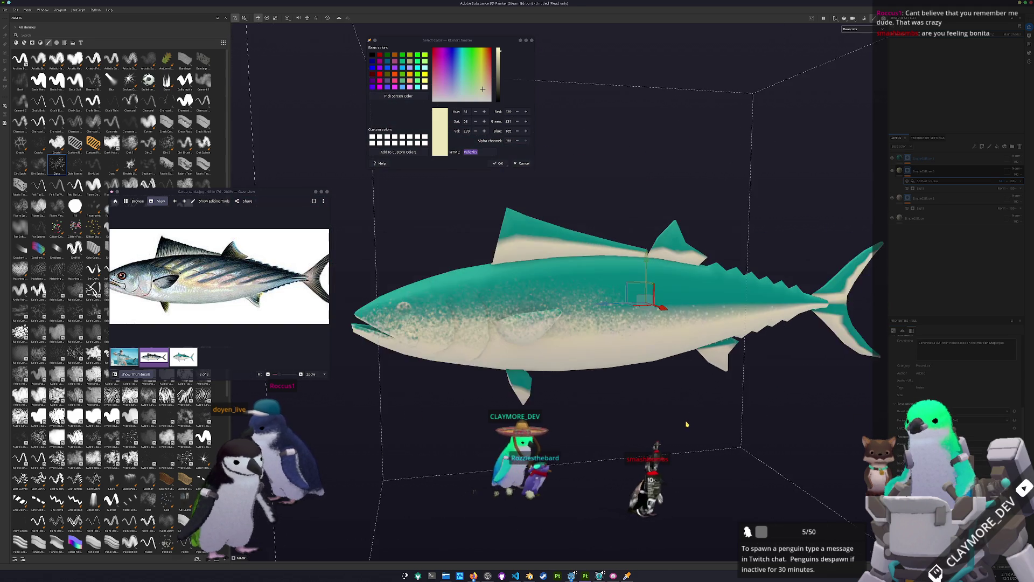
{"action": "scroll", "coordinate": [533, 366], "scroll_direction": "down", "scroll_amount": 1}
{"action": "left_click", "coordinate": [913, 187]}
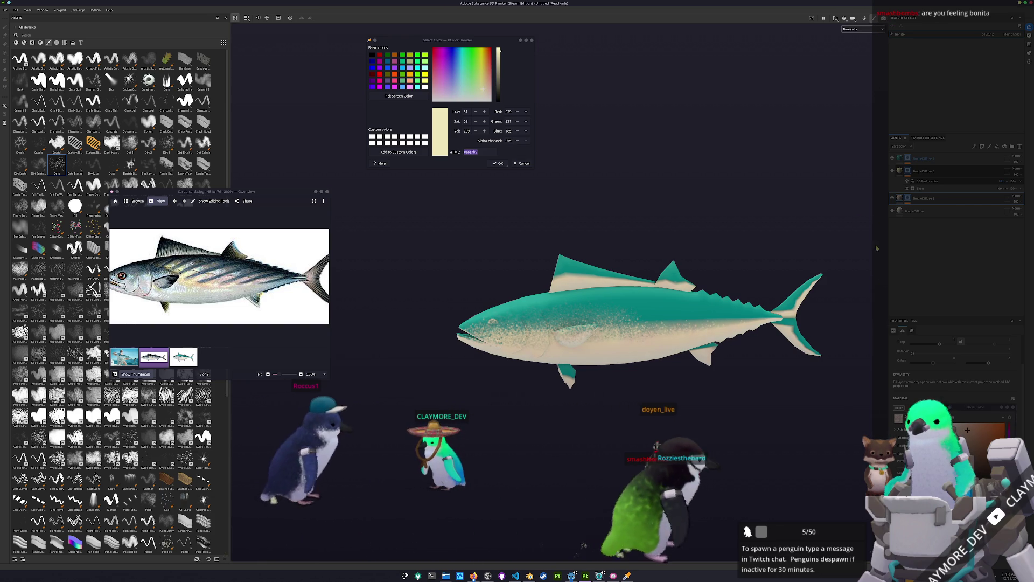
- Add an effect beneath the belly layer, check its placement, and show the bonito reference
{"action": "left_click", "coordinate": [929, 206]}
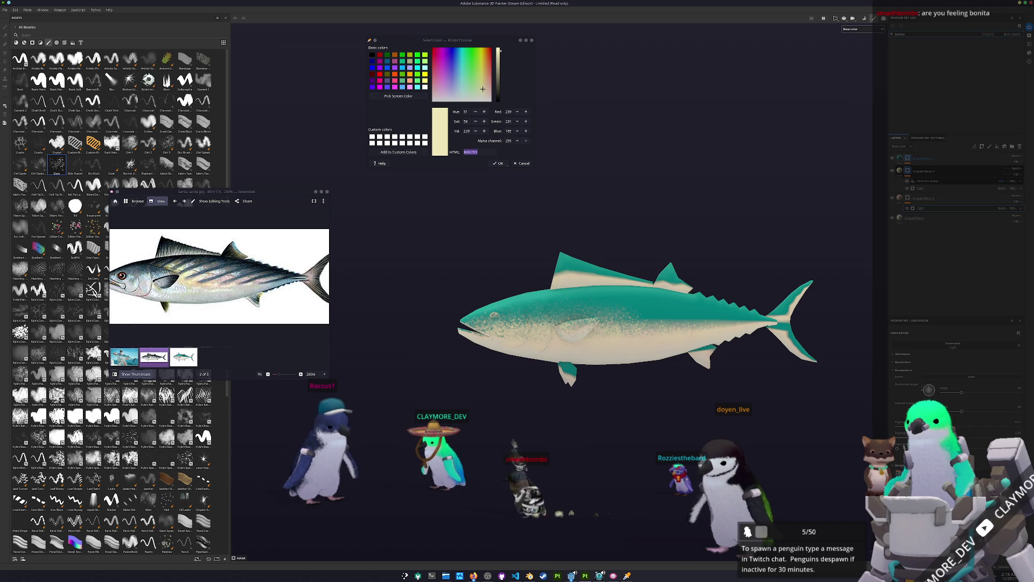
{"action": "left_click", "coordinate": [921, 179]}
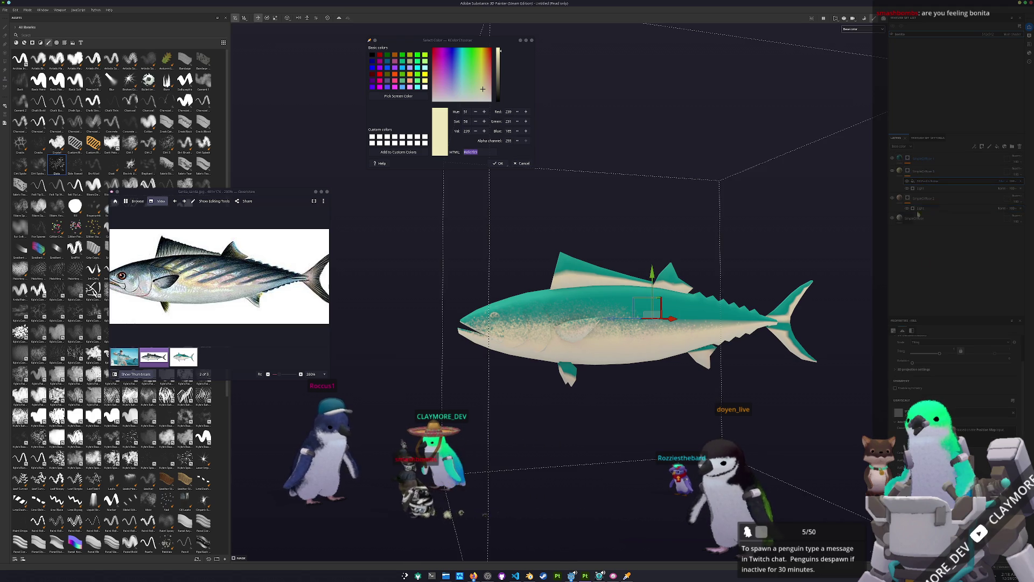
{"action": "left_click", "coordinate": [921, 188]}
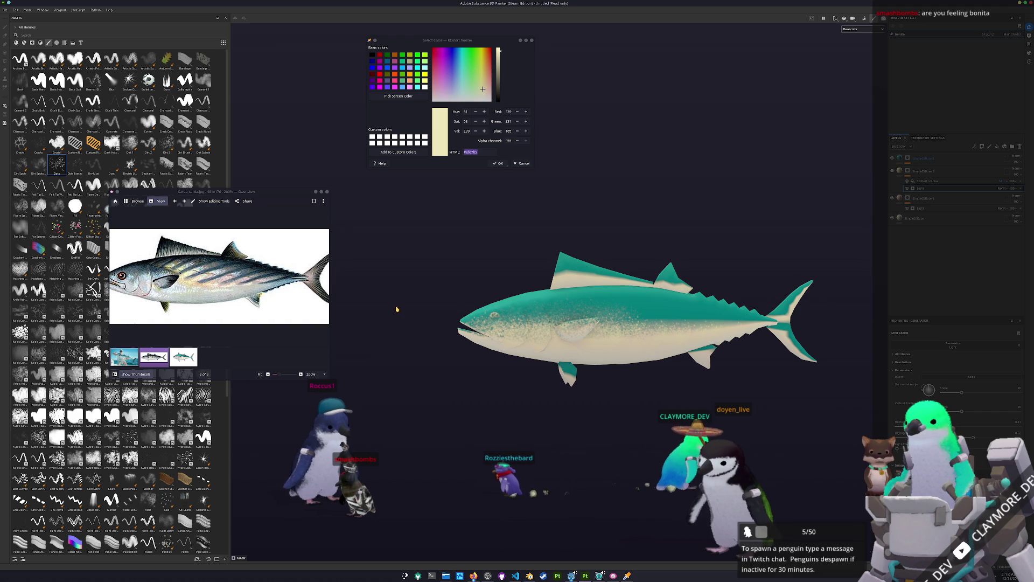
{"action": "left_click_drag", "start_coordinate": [397, 309], "coordinate": [327, 298], "text": "alt"}
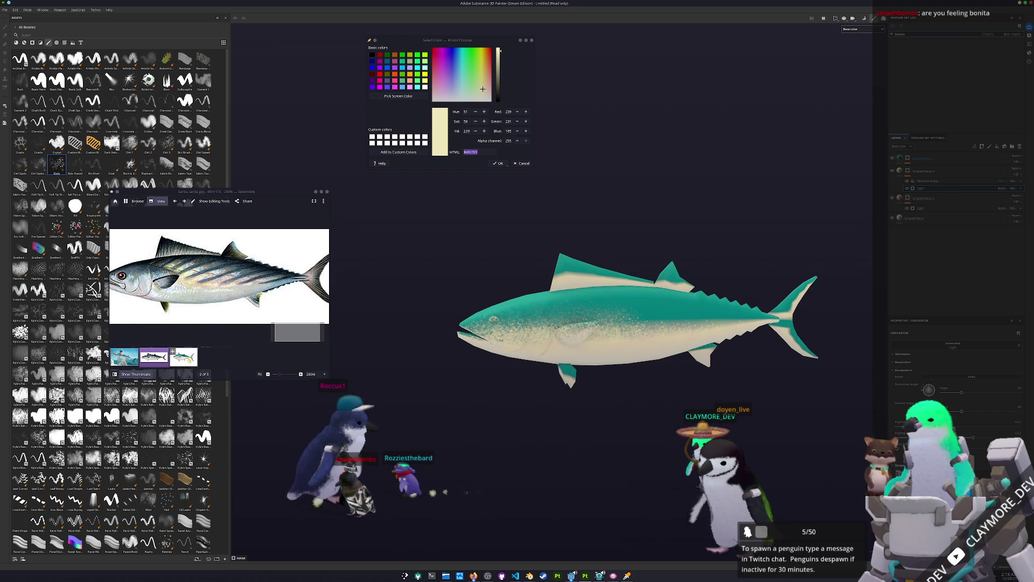
{"action": "key", "text": "Right"}
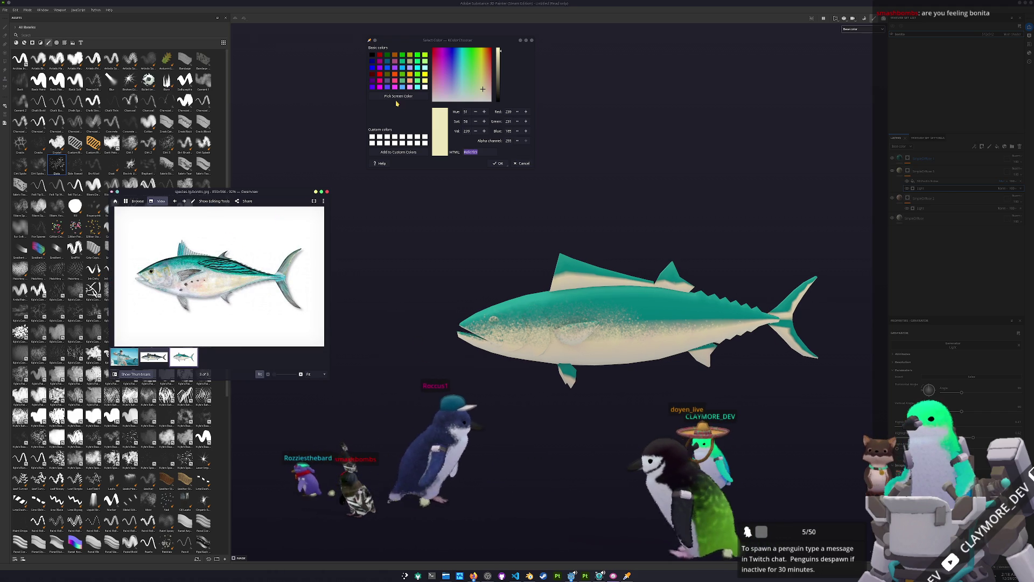
- Sample a dark teal from the bonito's back and add a new layer for it
{"action": "left_click", "coordinate": [398, 95]}
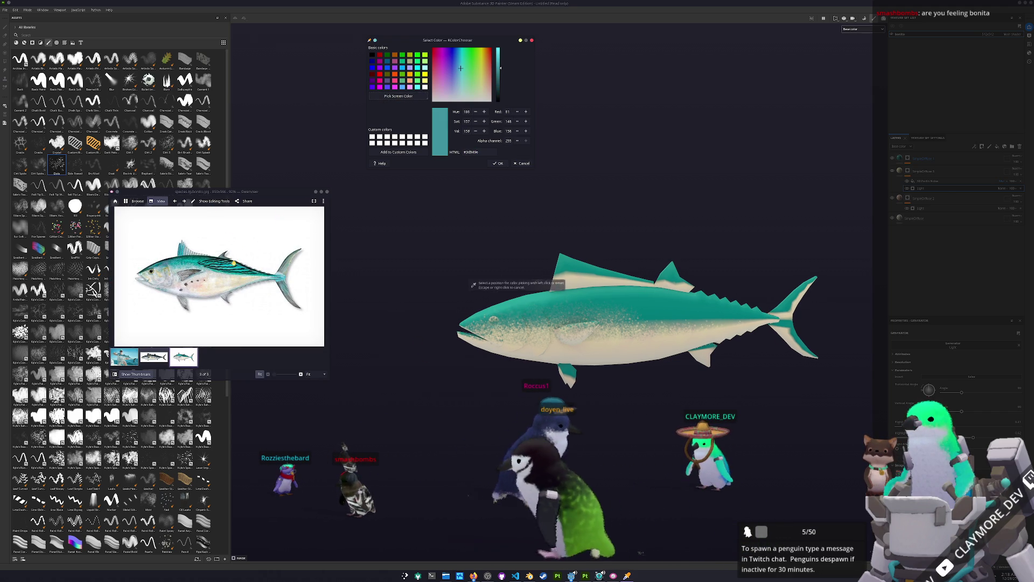
{"action": "left_click", "coordinate": [234, 263]}
{"action": "scroll", "coordinate": [234, 262], "scroll_direction": "up", "scroll_amount": 3, "text": "ctrl"}
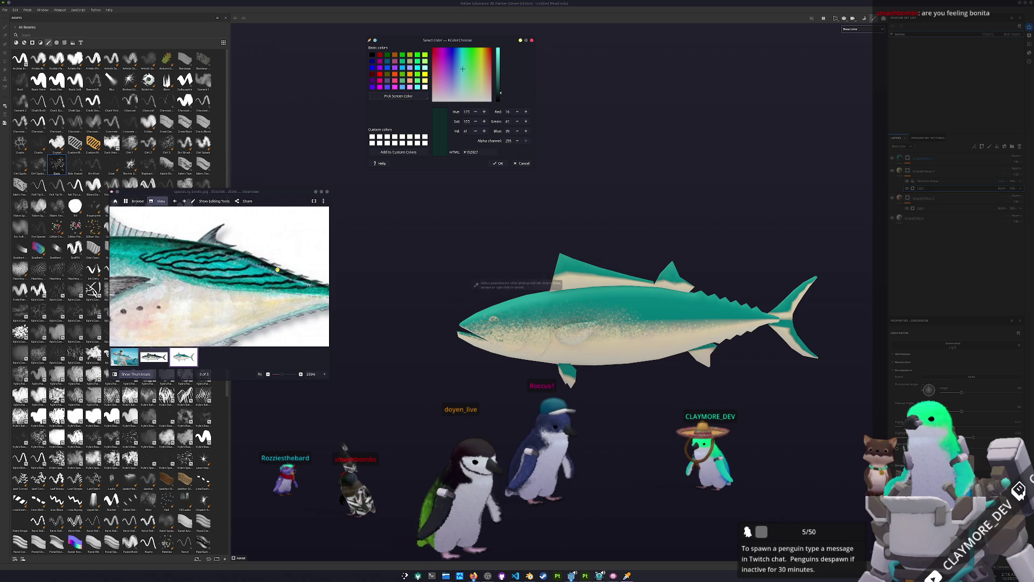
{"action": "scroll", "coordinate": [254, 271], "scroll_direction": "up", "scroll_amount": 2, "text": "ctrl"}
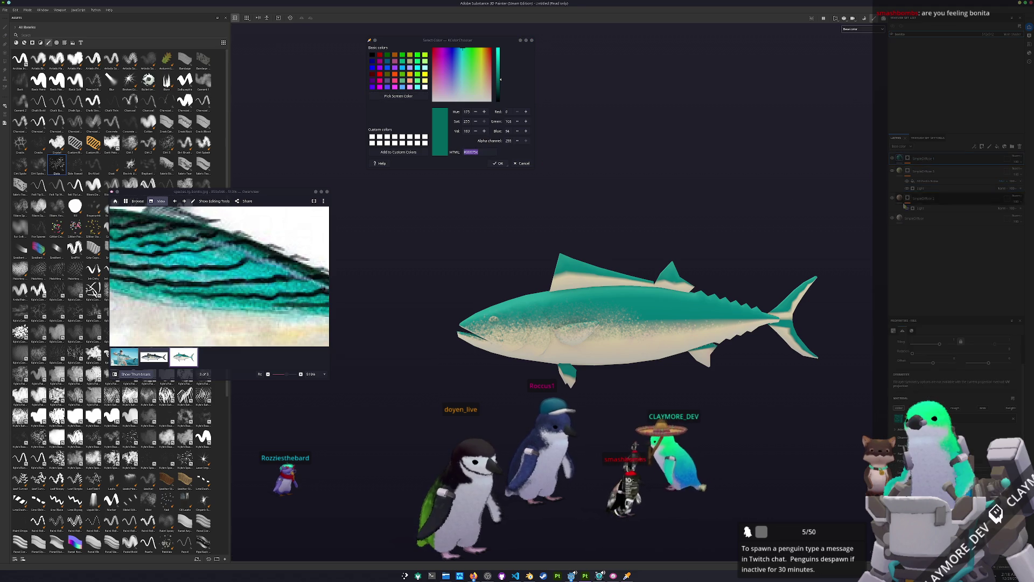
{"action": "left_click", "coordinate": [914, 164]}
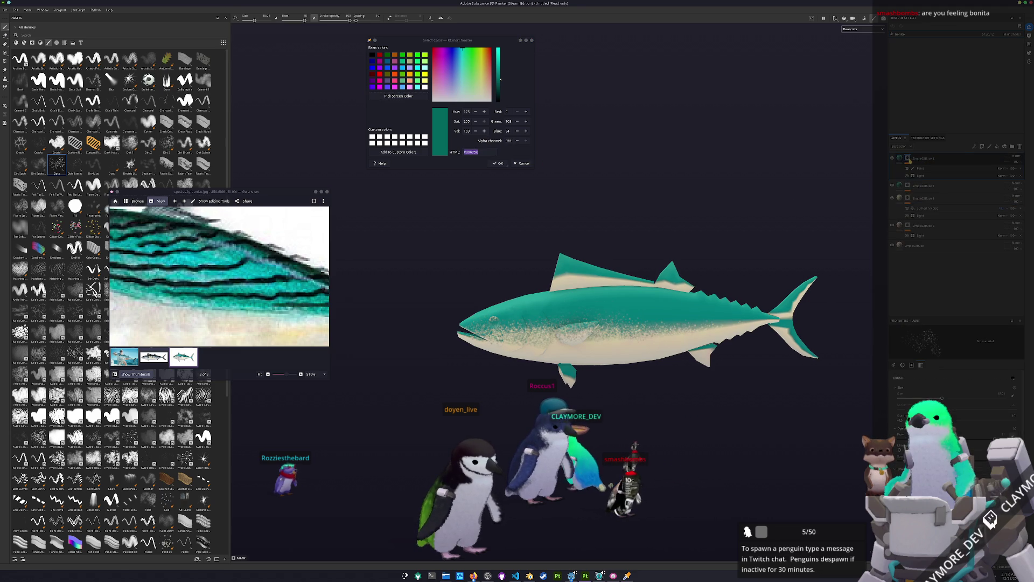
- Adjust the teal layer's Light generator and reorder layers to lighten the pectoral fin area
{"action": "left_click", "coordinate": [908, 230]}
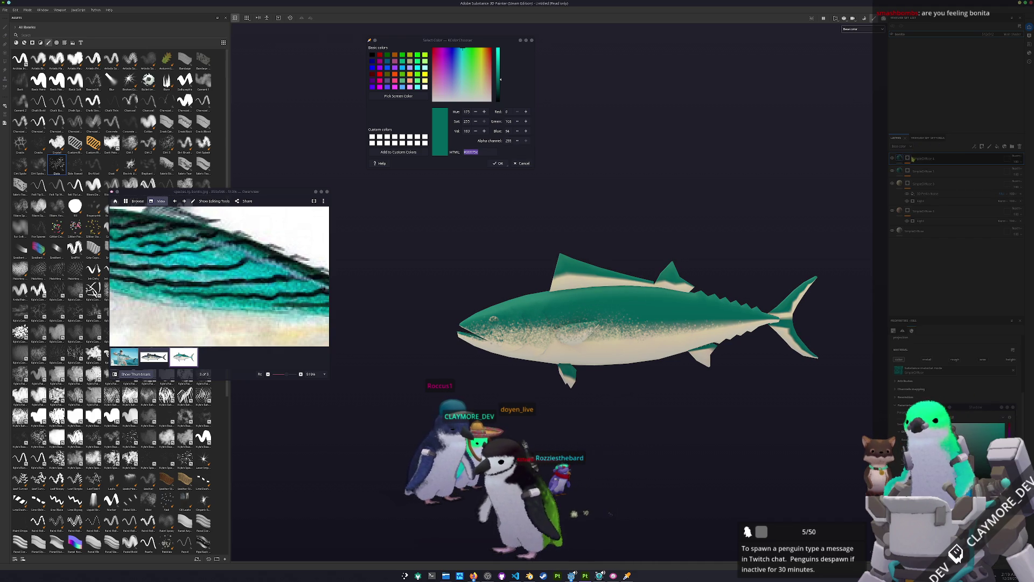
{"action": "left_click", "coordinate": [922, 198]}
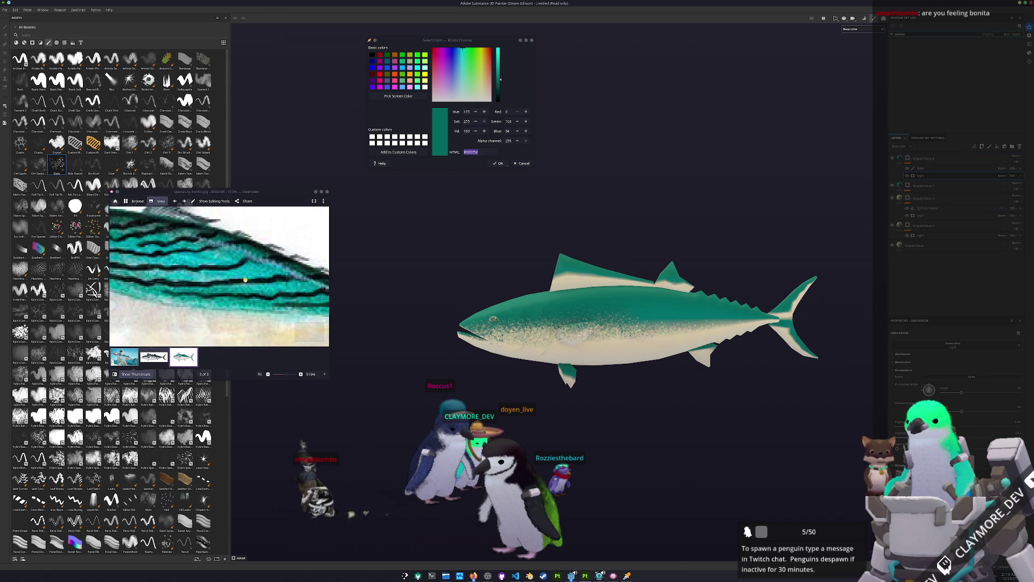
{"action": "scroll", "coordinate": [262, 283], "scroll_direction": "down", "scroll_amount": 5}
{"action": "left_click", "coordinate": [159, 360]}
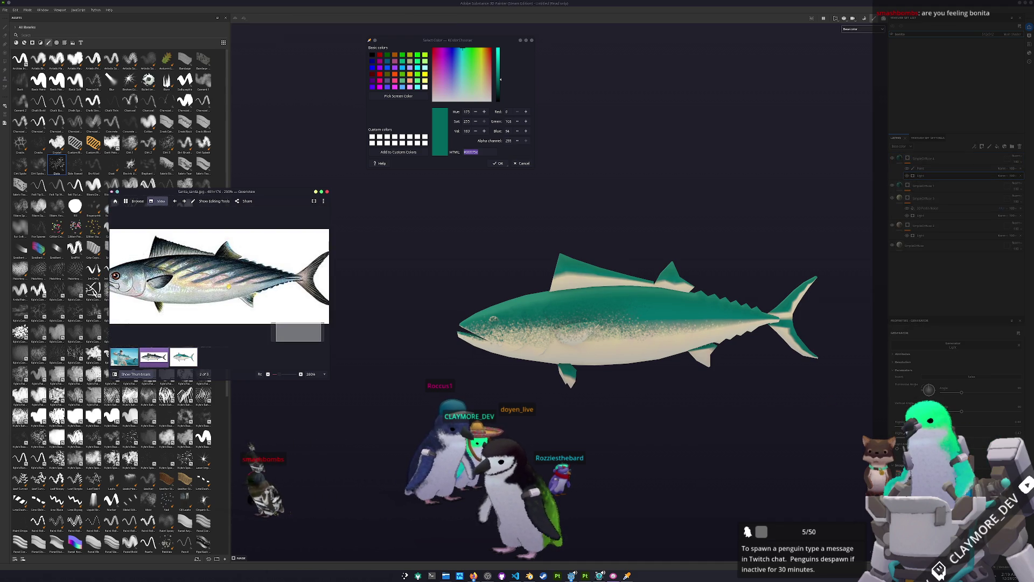
{"action": "scroll", "coordinate": [672, 315], "scroll_direction": "up", "scroll_amount": 3}
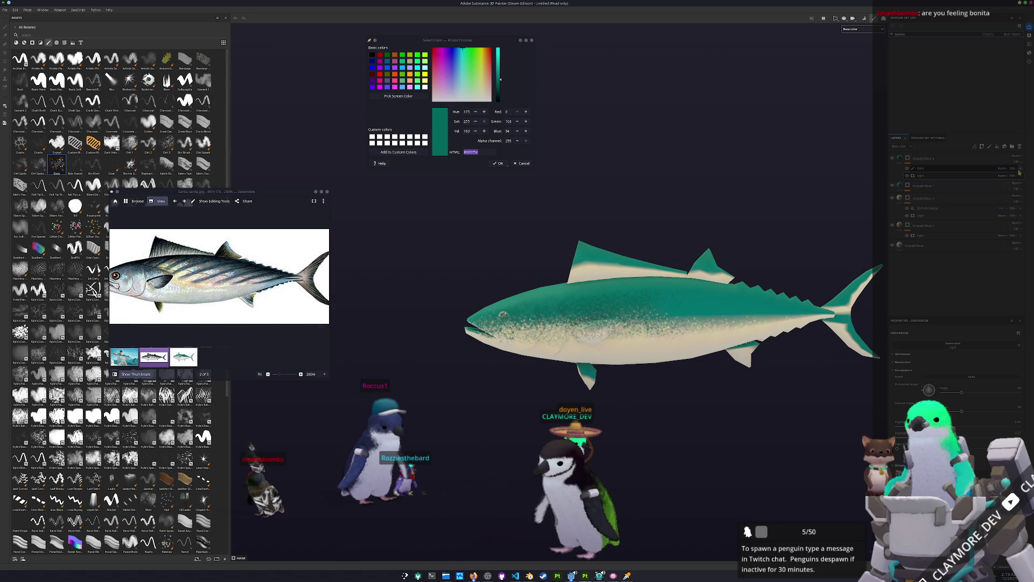
{"action": "left_click_drag", "start_coordinate": [922, 167], "coordinate": [942, 294]}
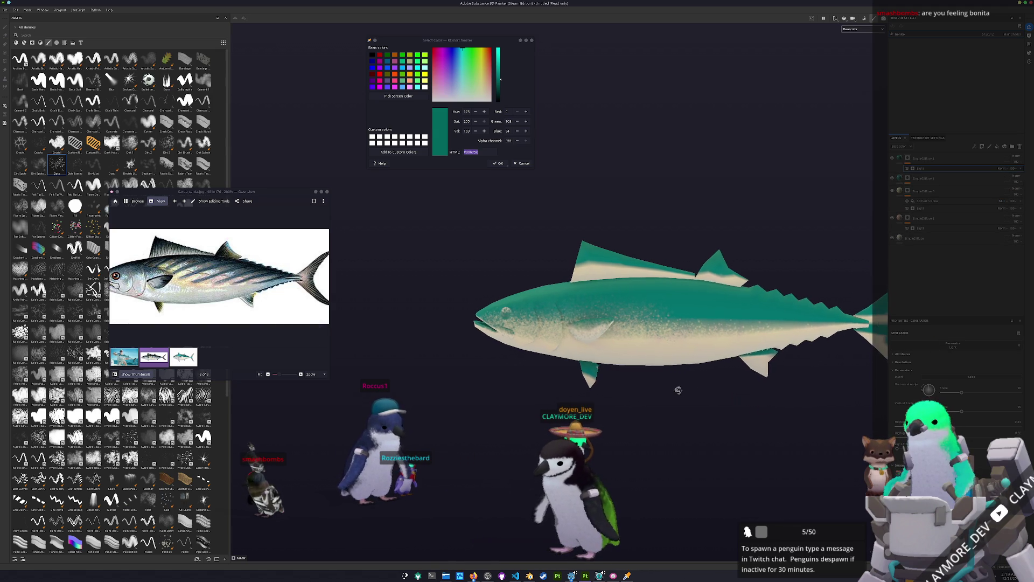
{"action": "right_click", "coordinate": [908, 159]}
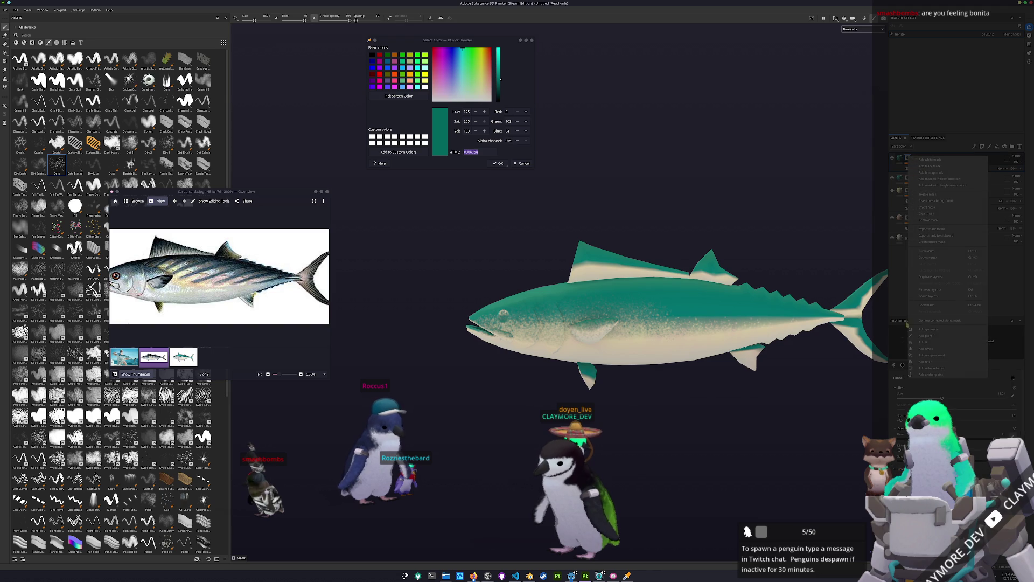
- Mask SimpleDiffuse 4 and paint dark teal stripe strokes along the flank toward the tail
{"action": "left_click", "coordinate": [925, 338]}
{"action": "scroll", "coordinate": [693, 292], "scroll_direction": "up", "scroll_amount": 2}
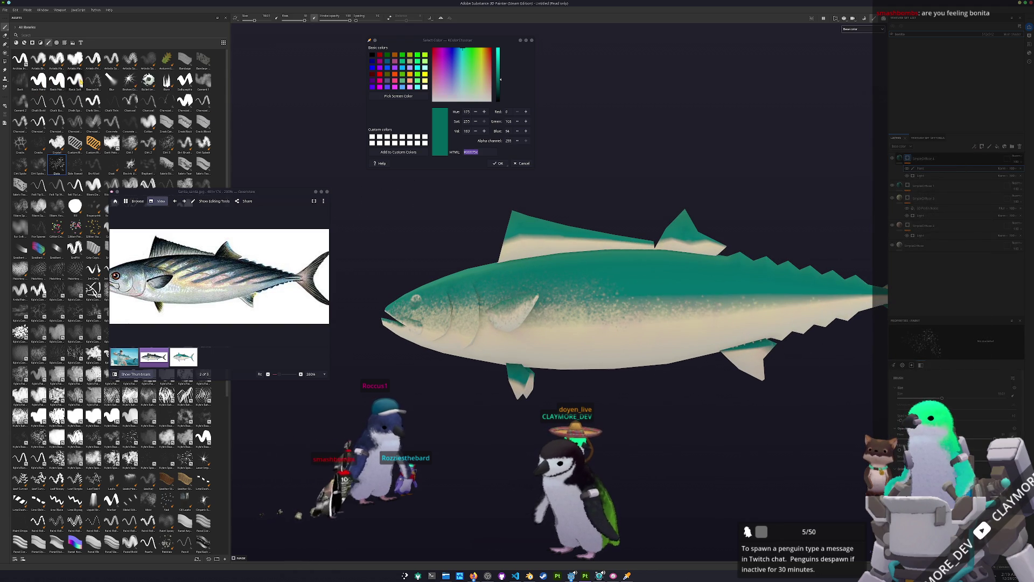
{"action": "scroll", "coordinate": [697, 293], "scroll_direction": "up", "scroll_amount": 3}
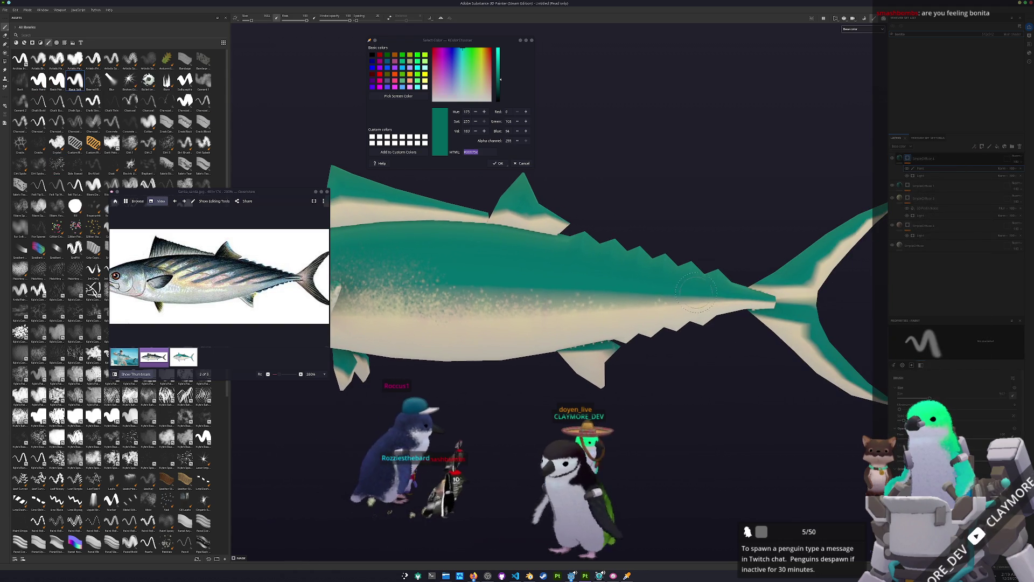
{"action": "mouse_move", "coordinate": [663, 302]}
{"action": "left_mouse_down"}
{"action": "mouse_move", "coordinate": [602, 310]}
{"action": "mouse_move", "coordinate": [544, 275]}
{"action": "left_mouse_up"}
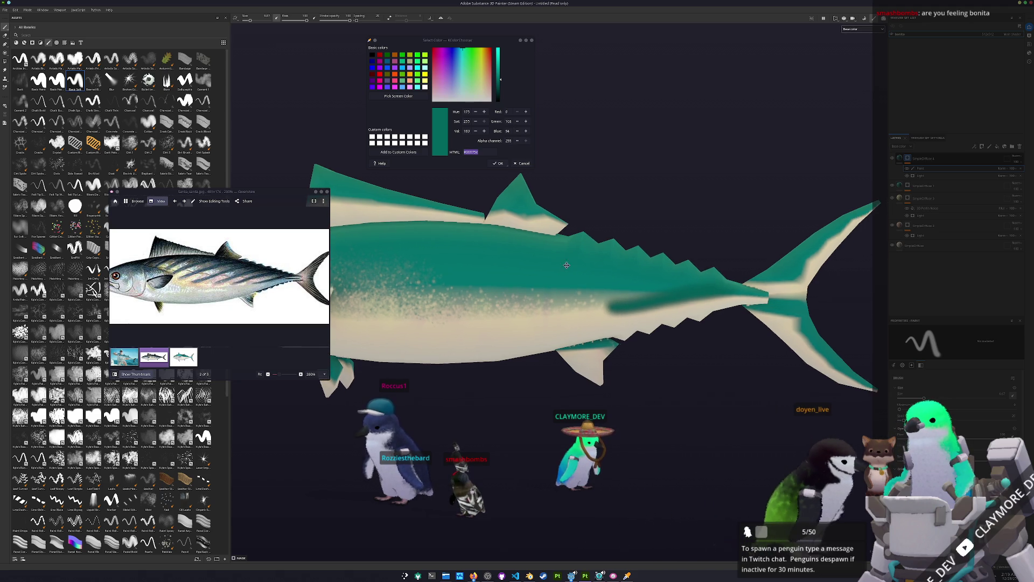
{"action": "middle_click_drag", "start_coordinate": [545, 274], "coordinate": [642, 270], "text": "alt"}
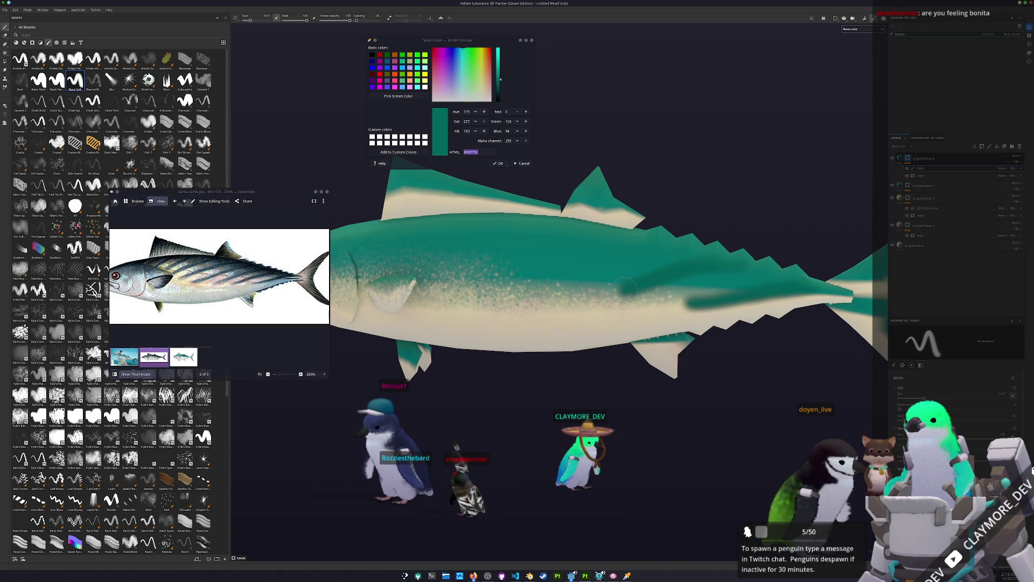
{"action": "left_click_drag", "start_coordinate": [581, 302], "coordinate": [696, 257], "text": "alt"}
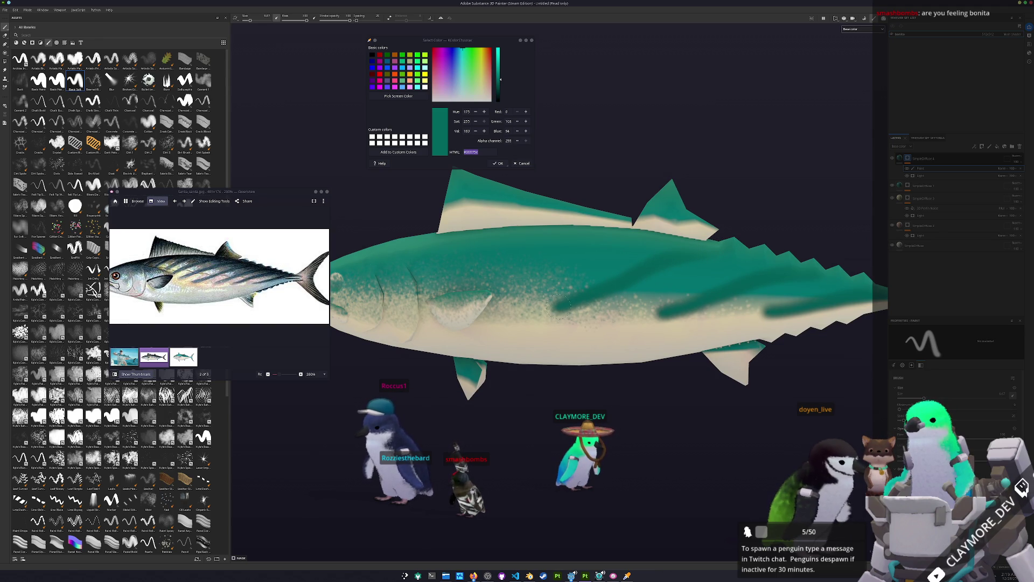
{"action": "left_click_drag", "start_coordinate": [546, 309], "coordinate": [681, 247], "text": "alt"}
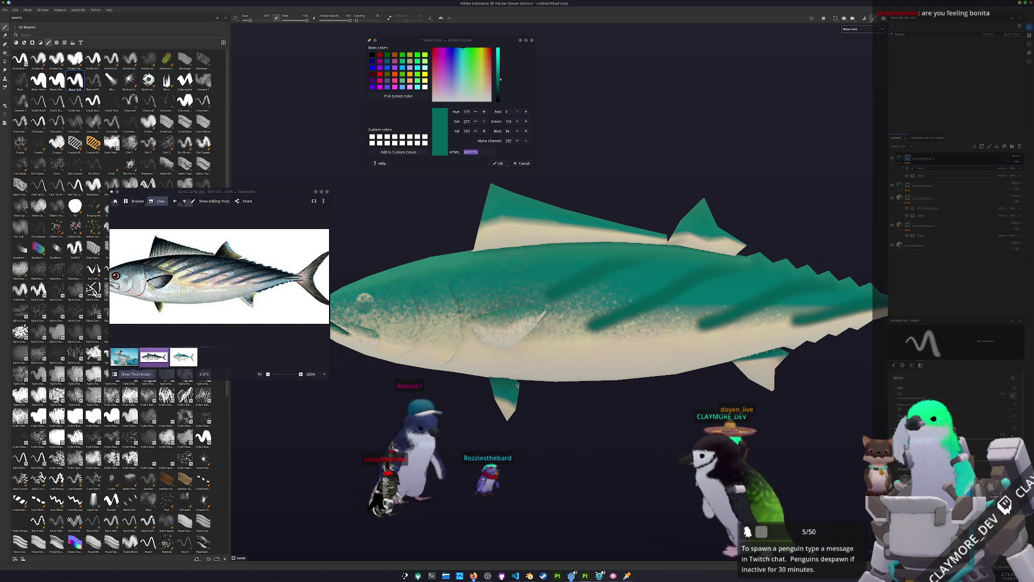
{"action": "left_click_drag", "start_coordinate": [578, 282], "coordinate": [624, 253], "text": "alt"}
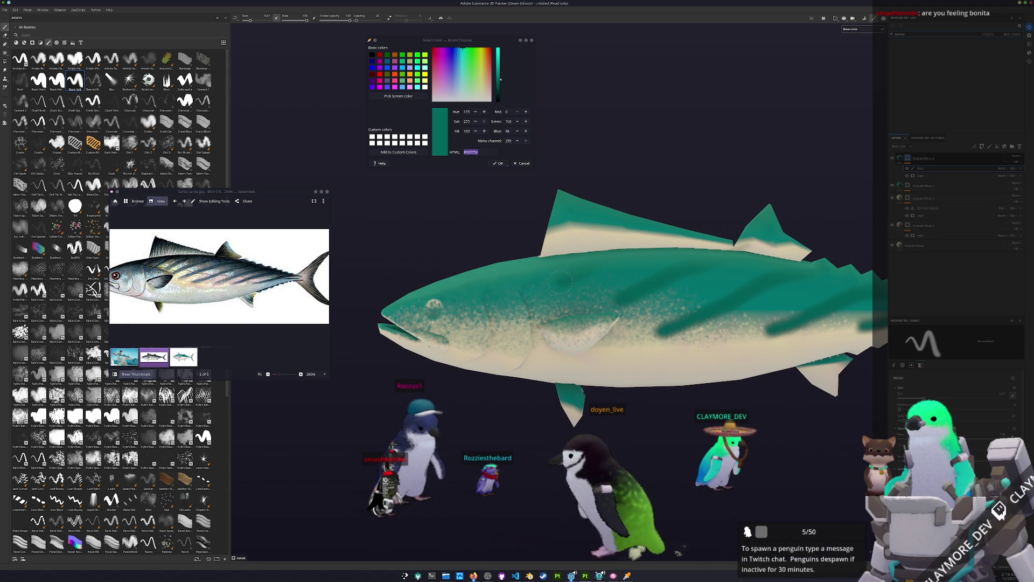
{"action": "middle_click_drag", "start_coordinate": [555, 285], "coordinate": [609, 280], "text": "alt"}
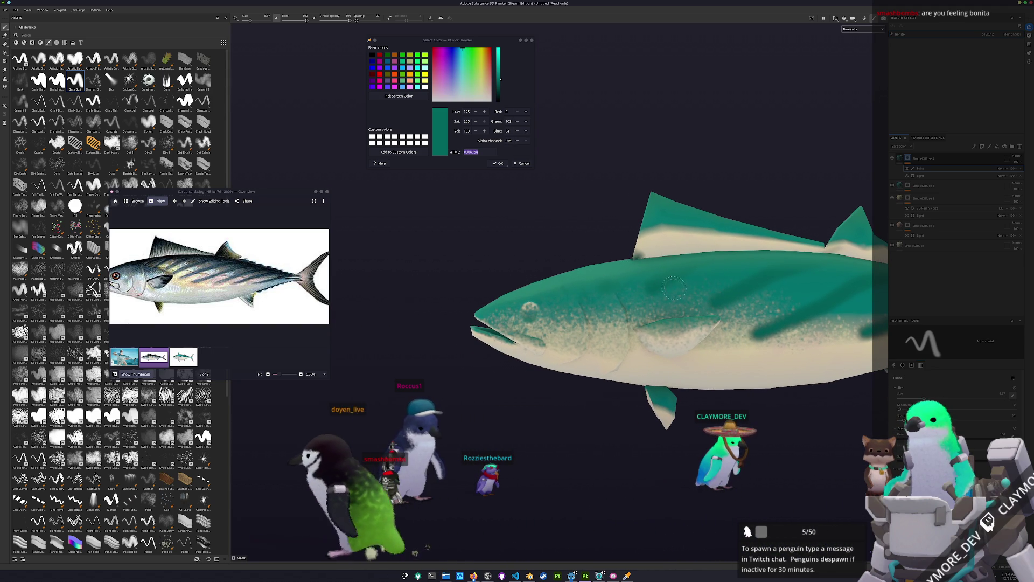
{"action": "scroll", "coordinate": [561, 308], "scroll_direction": "up", "scroll_amount": 3}
{"action": "mouse_move", "coordinate": [663, 320]}
{"action": "left_mouse_down", "text": "alt"}
{"action": "mouse_move", "coordinate": [696, 323]}
{"action": "mouse_move", "coordinate": [542, 279]}
{"action": "left_mouse_up", "text": "alt"}
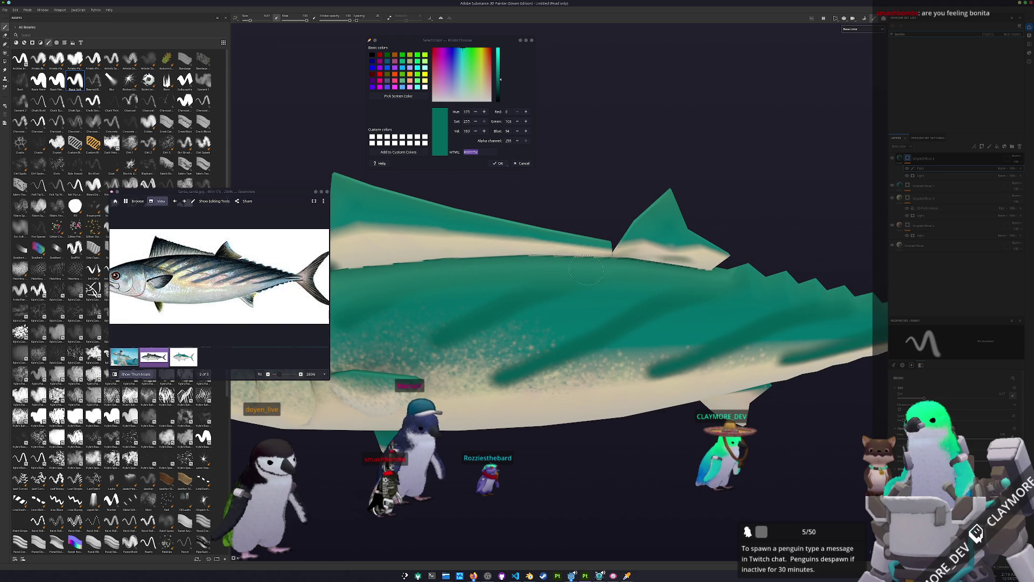
{"action": "left_click_drag", "start_coordinate": [737, 281], "coordinate": [536, 259], "text": "alt"}
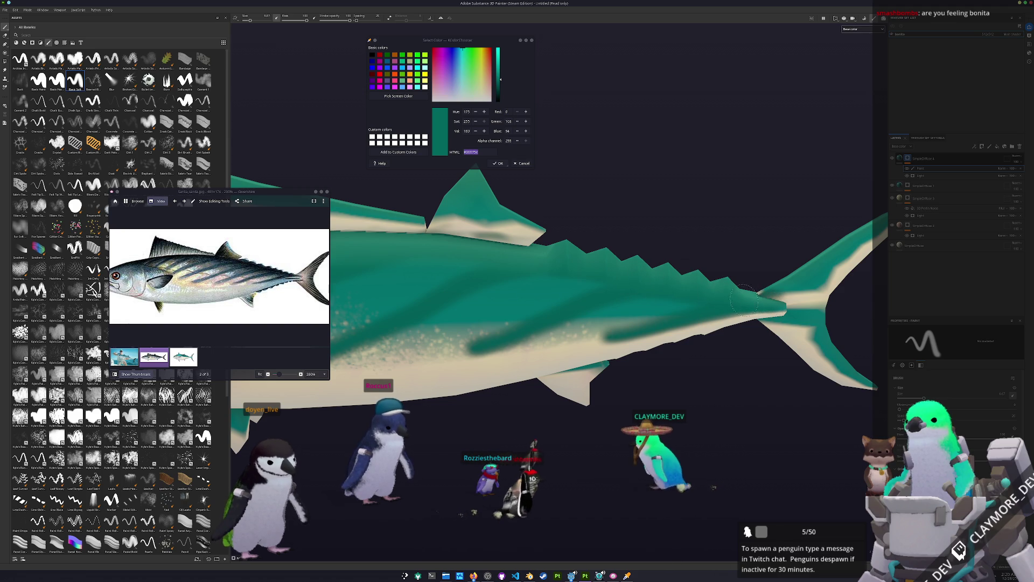
{"action": "scroll", "coordinate": [631, 333], "scroll_direction": "up", "scroll_amount": 3}
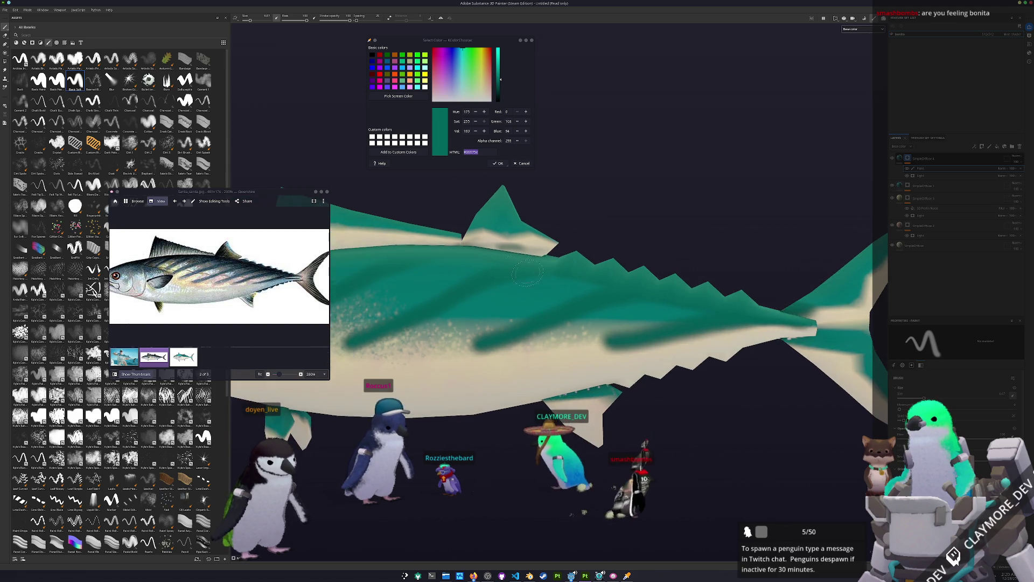
{"action": "scroll", "coordinate": [631, 334], "scroll_direction": "up", "scroll_amount": 1}
{"action": "scroll", "coordinate": [631, 334], "scroll_direction": "up", "scroll_amount": 2}
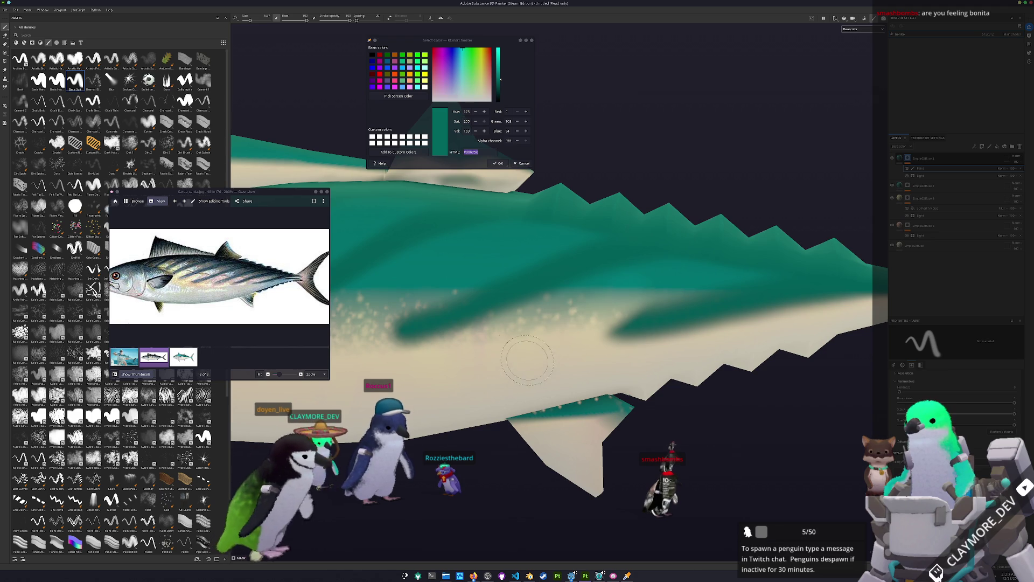
- Inspect the stripes around gills and dorsal fin, show the stripe layer and reorder it
{"action": "middle_click_drag", "start_coordinate": [513, 371], "coordinate": [687, 355], "text": "alt"}
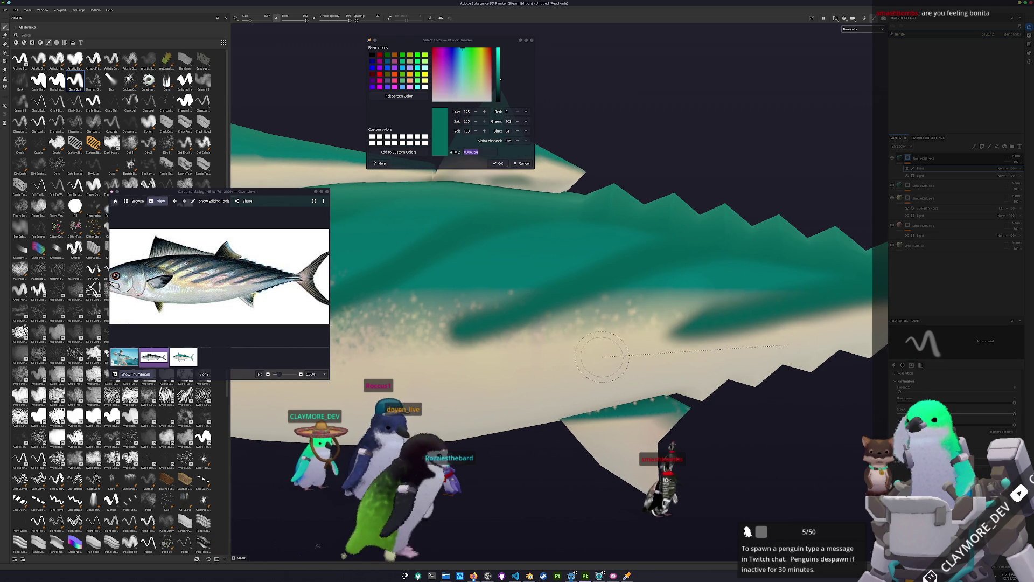
{"action": "scroll", "coordinate": [528, 359], "scroll_direction": "down", "scroll_amount": 2}
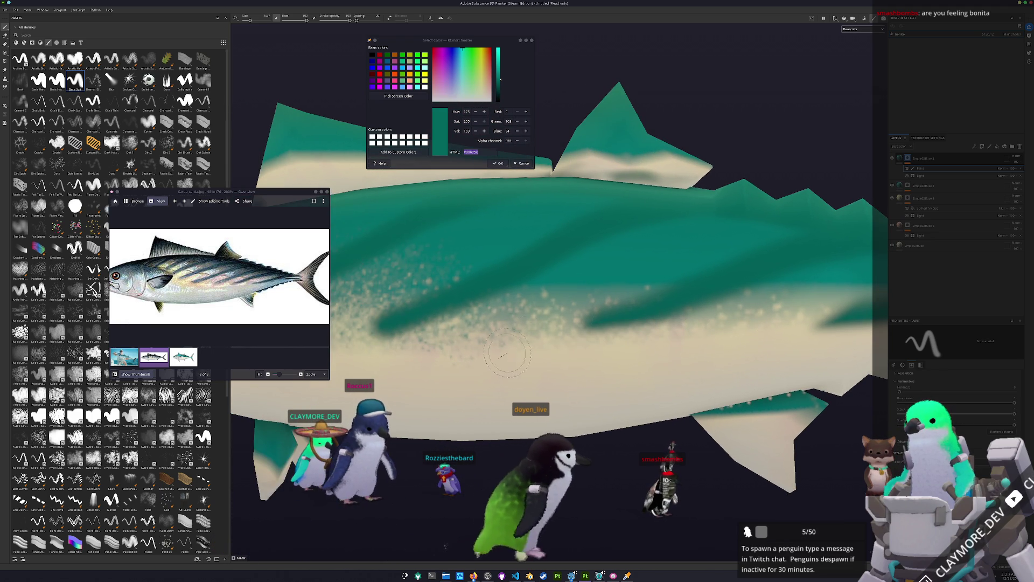
{"action": "middle_click_drag", "start_coordinate": [495, 349], "coordinate": [695, 282], "text": "alt"}
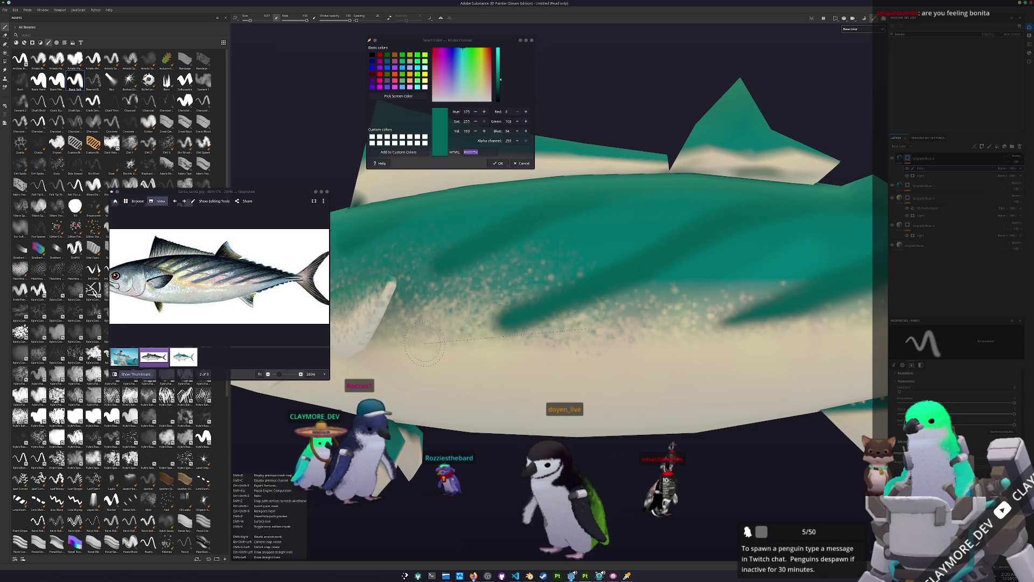
{"action": "mouse_move", "coordinate": [505, 342]}
{"action": "left_mouse_down", "text": "alt"}
{"action": "mouse_move", "coordinate": [559, 310]}
{"action": "mouse_move", "coordinate": [639, 339]}
{"action": "left_mouse_up", "text": "alt"}
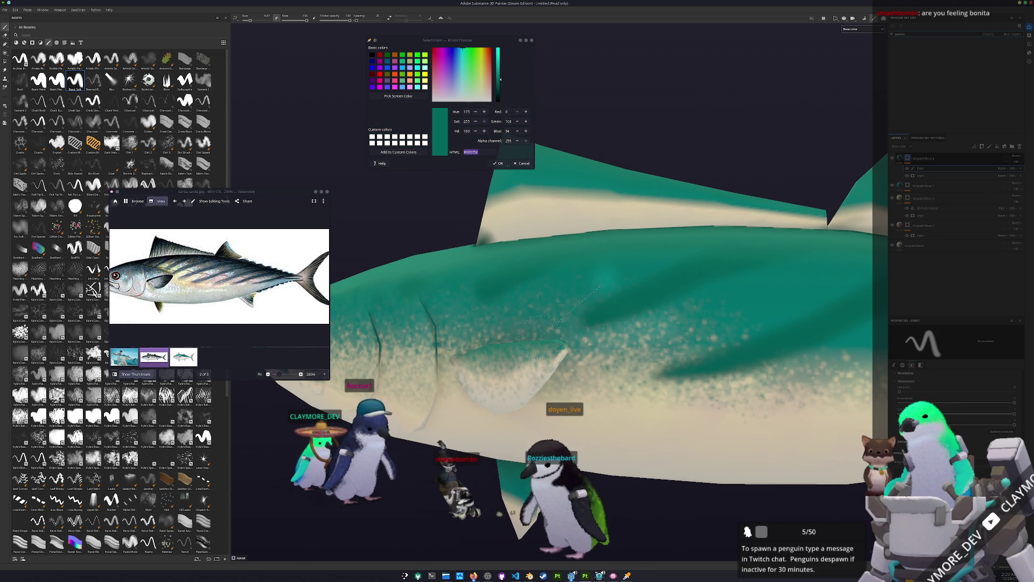
{"action": "mouse_move", "coordinate": [568, 351]}
{"action": "left_mouse_down", "text": "alt"}
{"action": "mouse_move", "coordinate": [644, 375]}
{"action": "mouse_move", "coordinate": [663, 340]}
{"action": "mouse_move", "coordinate": [558, 350]}
{"action": "left_mouse_up", "text": "alt"}
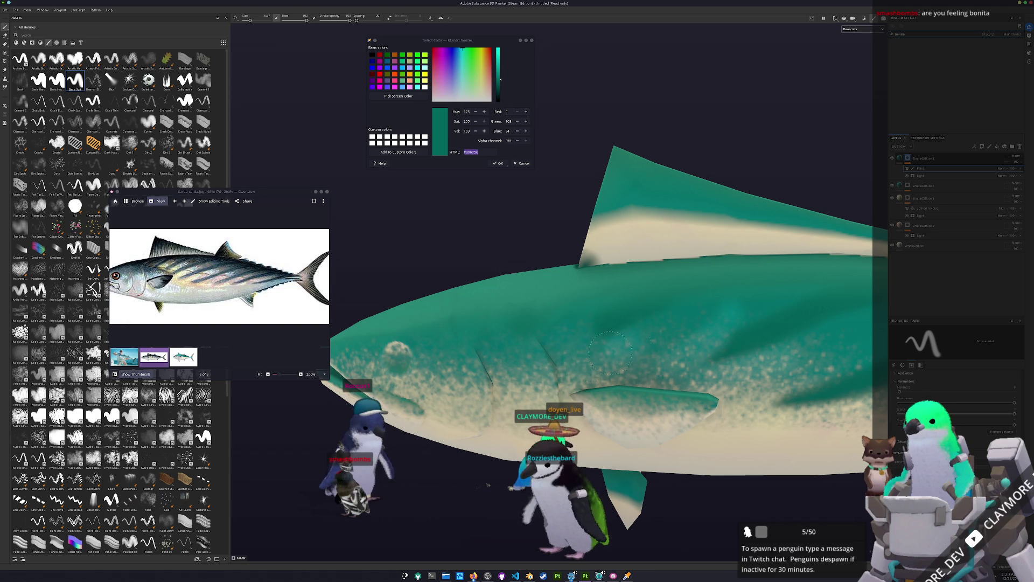
{"action": "left_click_drag", "start_coordinate": [628, 346], "coordinate": [598, 356], "text": "alt"}
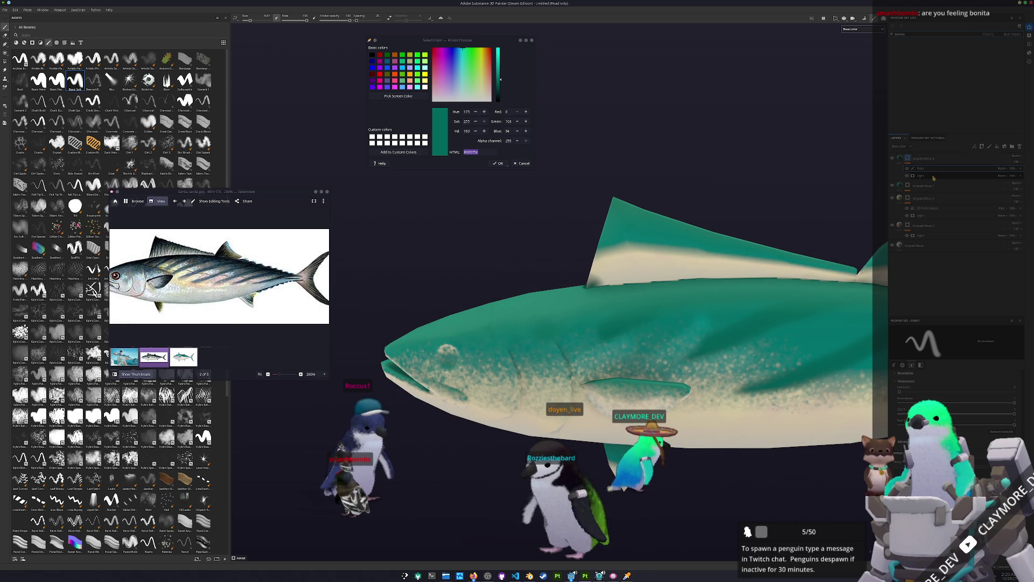
{"action": "left_click", "coordinate": [910, 176]}
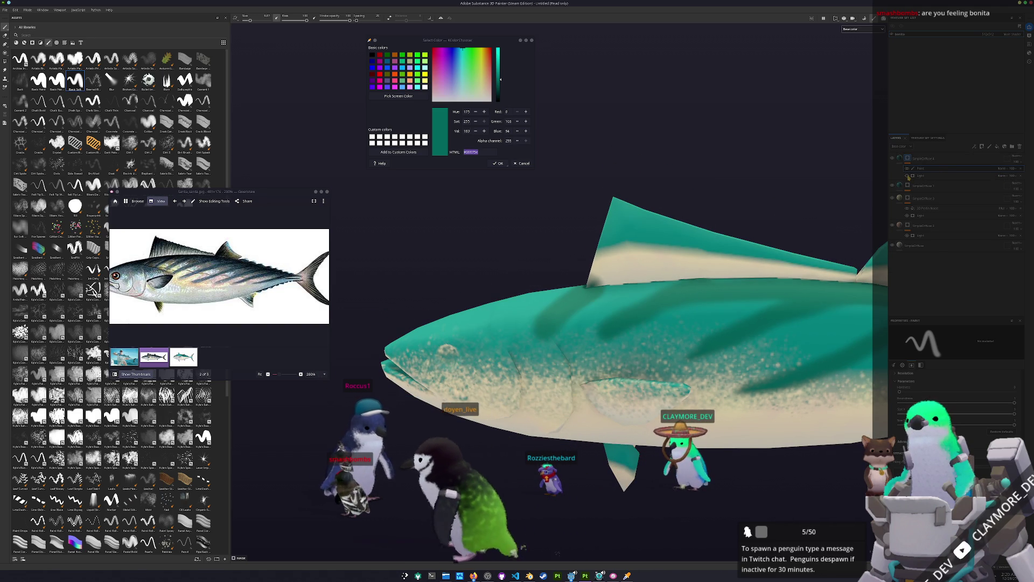
{"action": "left_click", "coordinate": [937, 174]}
{"action": "left_click", "coordinate": [1005, 171]}
{"action": "scroll", "coordinate": [800, 275], "scroll_direction": "down", "scroll_amount": 3}
{"action": "mouse_move", "coordinate": [727, 291]}
{"action": "left_mouse_down", "text": "alt"}
{"action": "mouse_move", "coordinate": [801, 276]}
{"action": "mouse_move", "coordinate": [638, 274]}
{"action": "left_mouse_up", "text": "alt"}
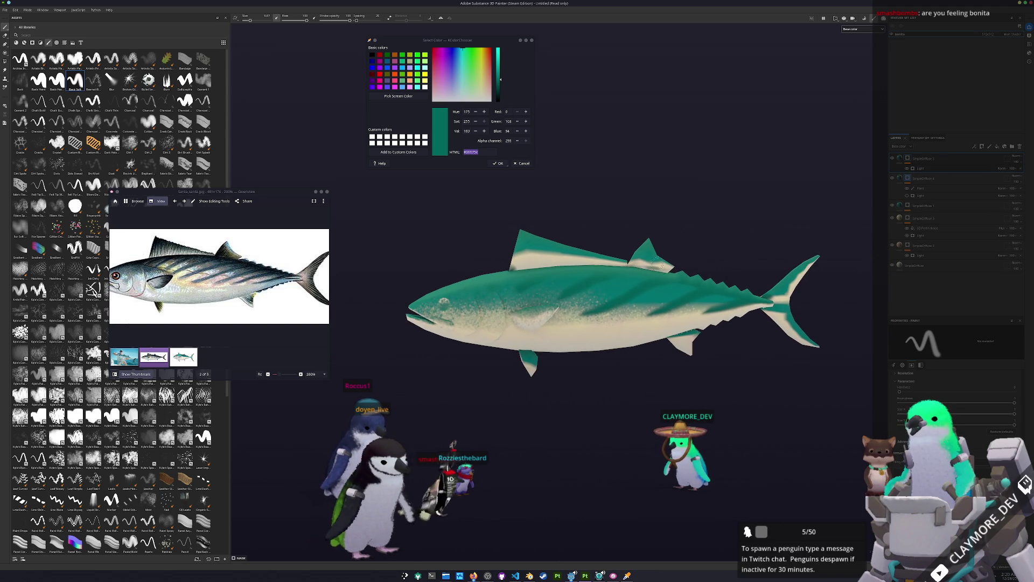
{"action": "scroll", "coordinate": [638, 275], "scroll_direction": "up", "scroll_amount": 2}
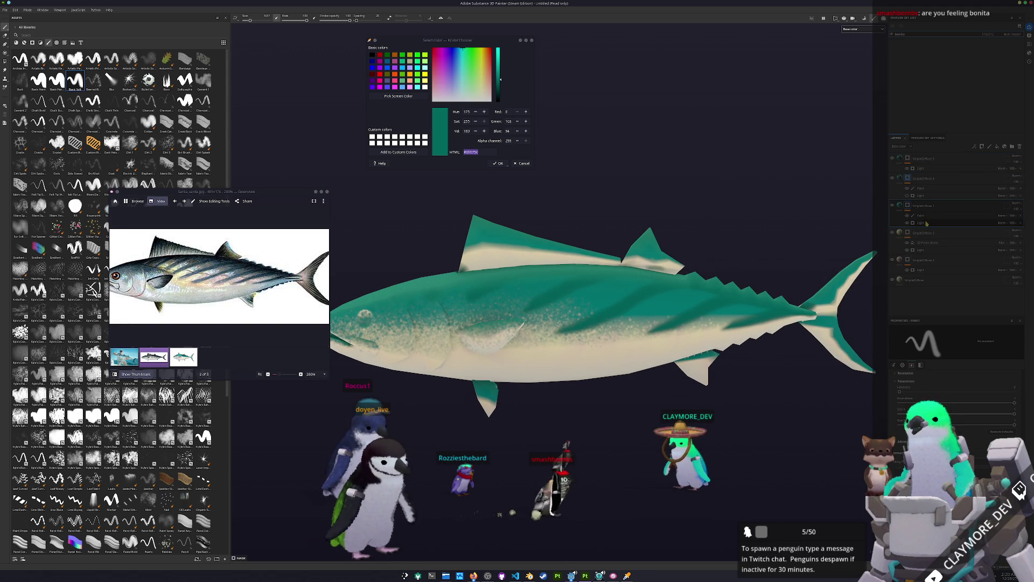
- Add a Light generator to the stripe layer's mask and compare with the reference photos
{"action": "left_click", "coordinate": [931, 217]}
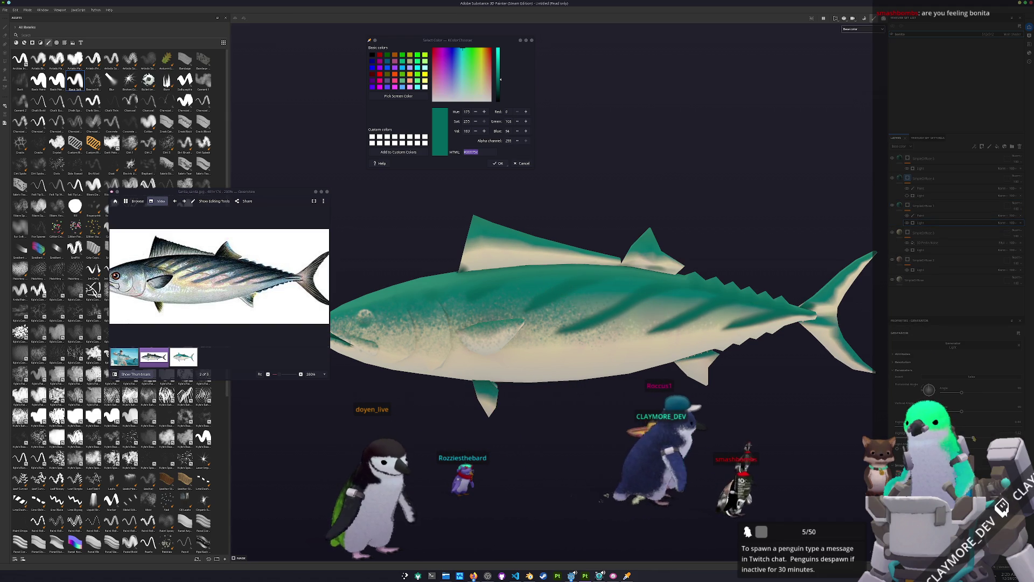
{"action": "scroll", "coordinate": [606, 307], "scroll_direction": "up", "scroll_amount": 2}
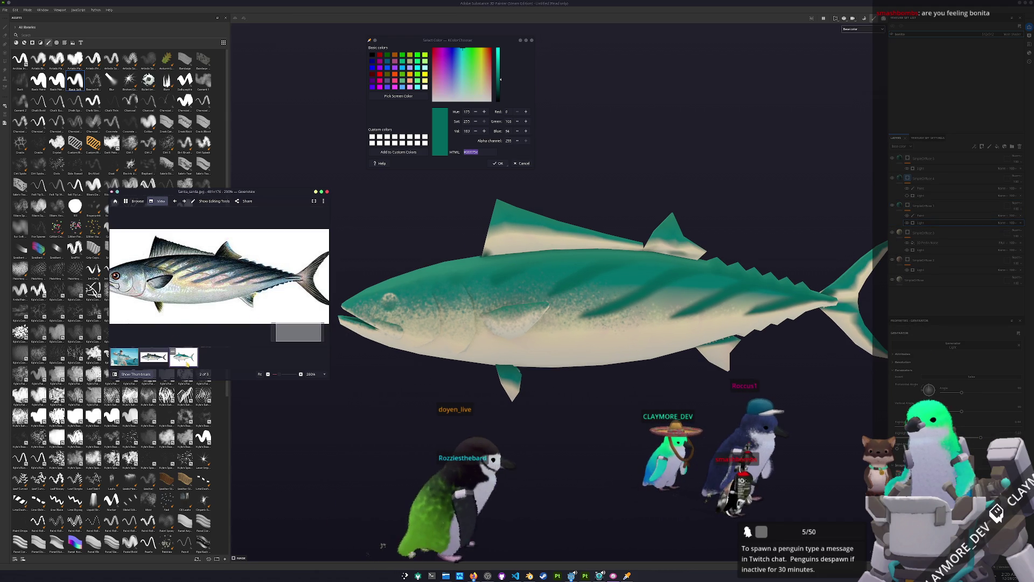
{"action": "key", "text": "Right"}
{"action": "scroll", "coordinate": [211, 291], "scroll_direction": "up", "scroll_amount": 3, "text": "ctrl"}
{"action": "key", "text": "Left"}
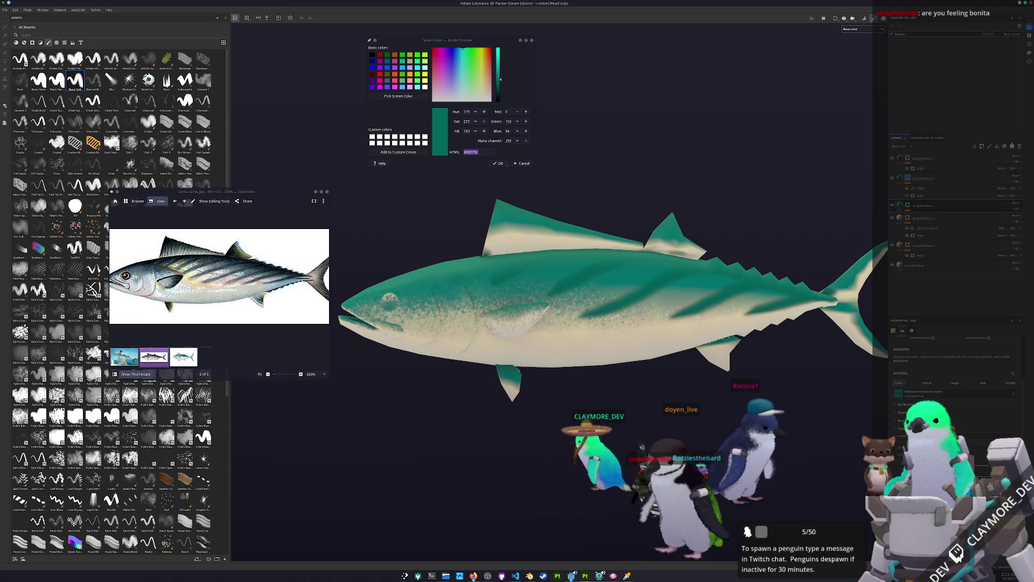
- Create a new layer at the top of the fish's layer folder
{"action": "left_click", "coordinate": [923, 220]}
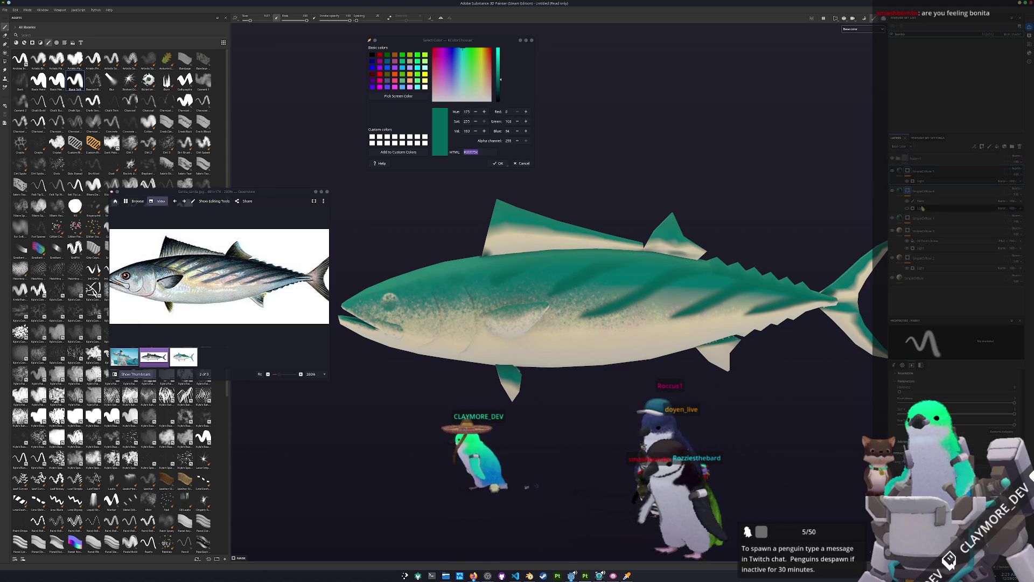
{"action": "right_click", "coordinate": [918, 160]}
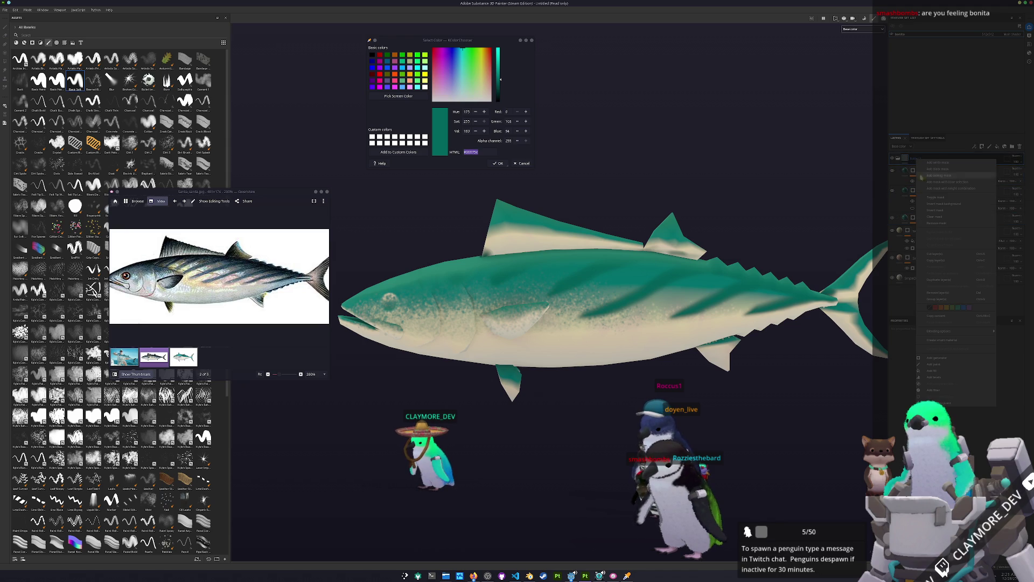
{"action": "left_click", "coordinate": [935, 392]}
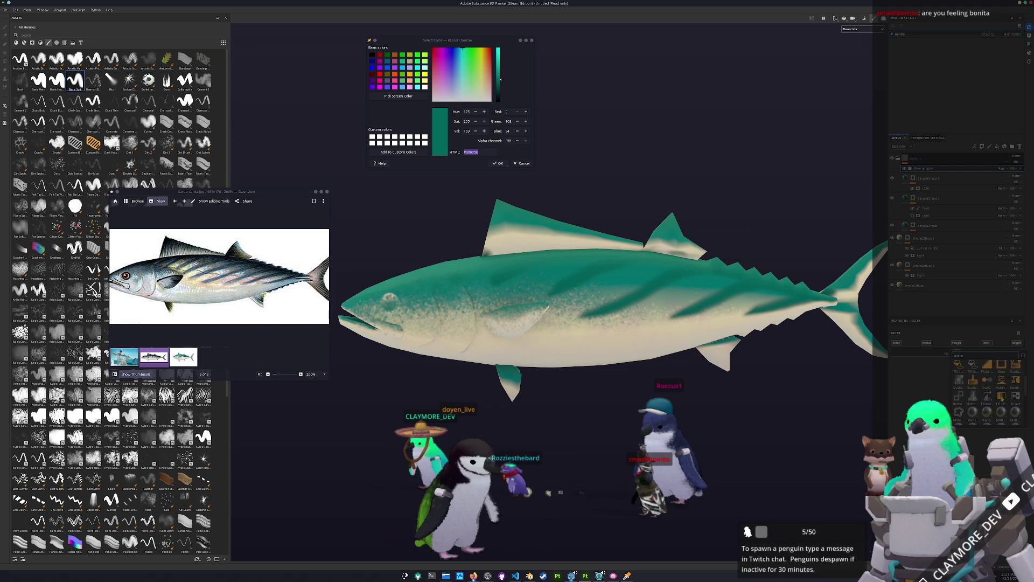
- Shift the fill colour's hue toward blue then slightly back to teal, and turn the fish to check it
{"action": "left_click_drag", "start_coordinate": [958, 391], "coordinate": [966, 391]}
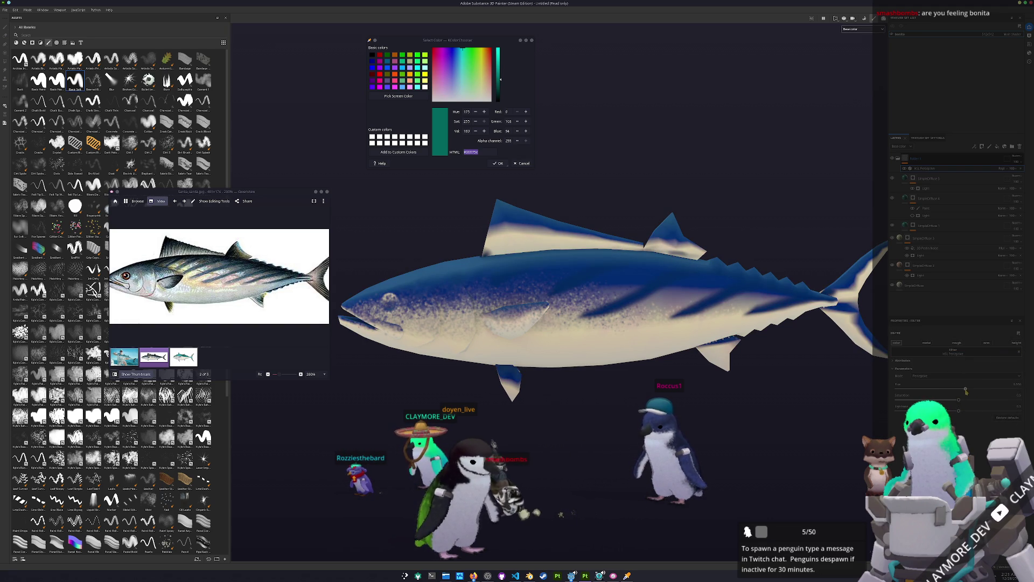
{"action": "left_click_drag", "start_coordinate": [965, 391], "coordinate": [962, 390]}
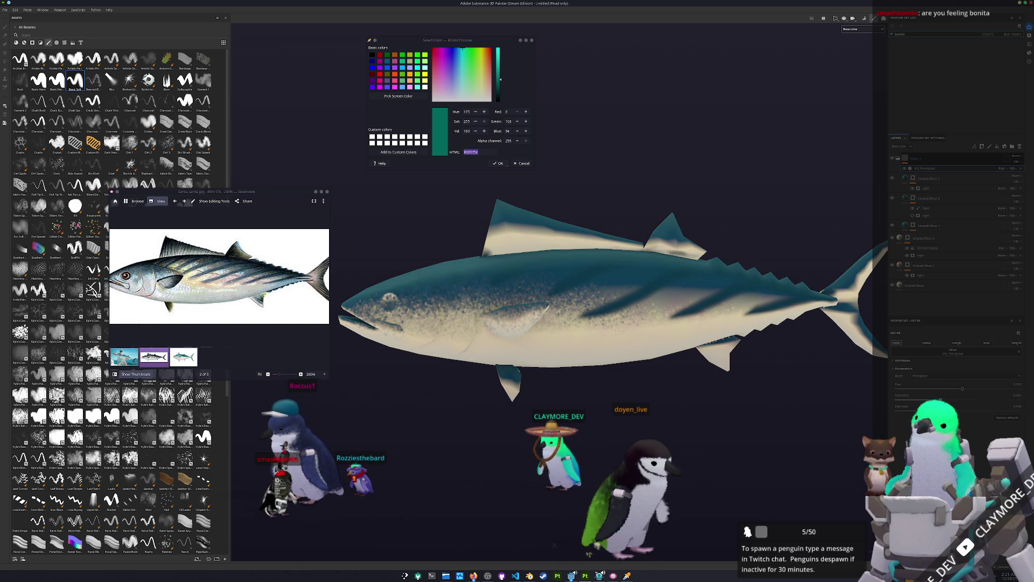
{"action": "mouse_move", "coordinate": [627, 391]}
{"action": "left_mouse_down", "text": "alt"}
{"action": "mouse_move", "coordinate": [431, 276]}
{"action": "mouse_move", "coordinate": [406, 101]}
{"action": "left_mouse_up", "text": "alt"}
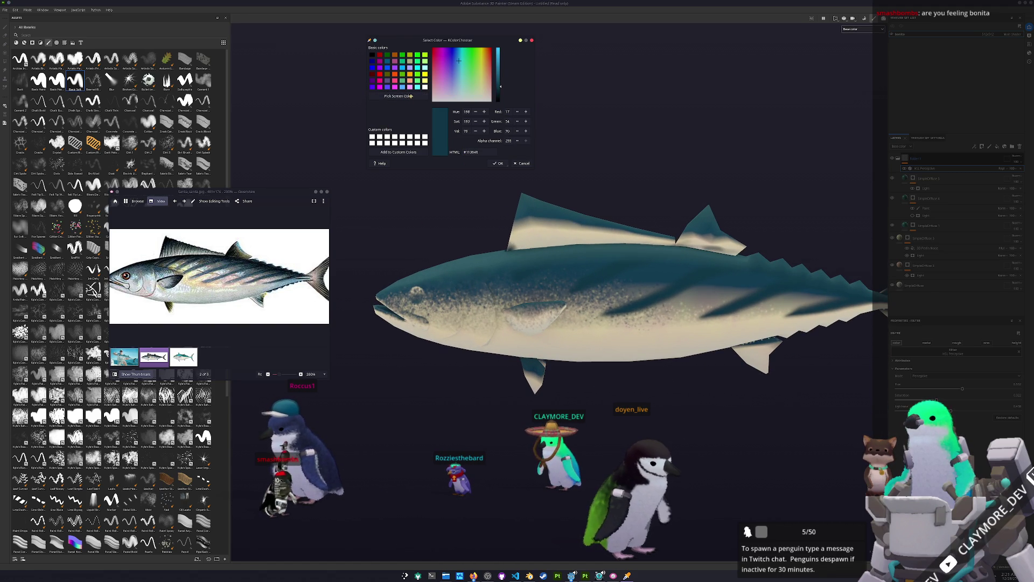
- Sample greys and teals from the reference and model, then apply the darker slate blue-teal as base colour
{"action": "left_click", "coordinate": [248, 268]}
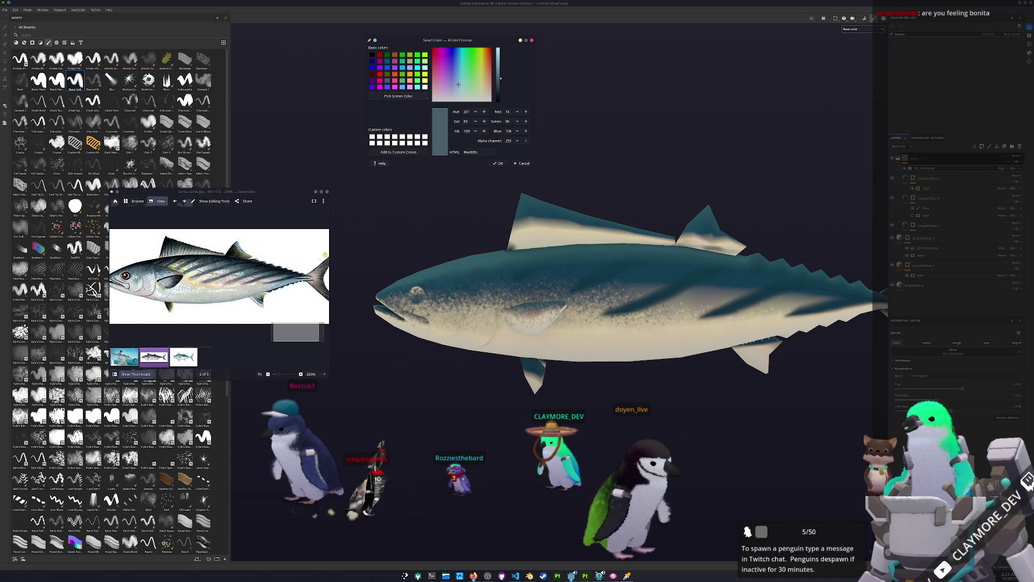
{"action": "scroll", "coordinate": [260, 253], "scroll_direction": "up", "scroll_amount": 3}
{"action": "left_click", "coordinate": [404, 96]}
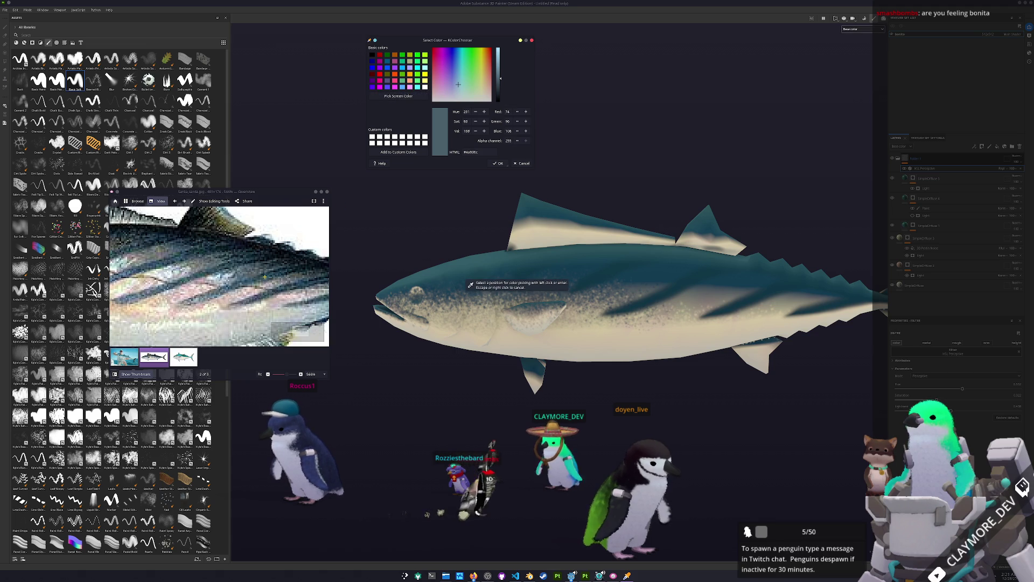
{"action": "left_click", "coordinate": [470, 285]}
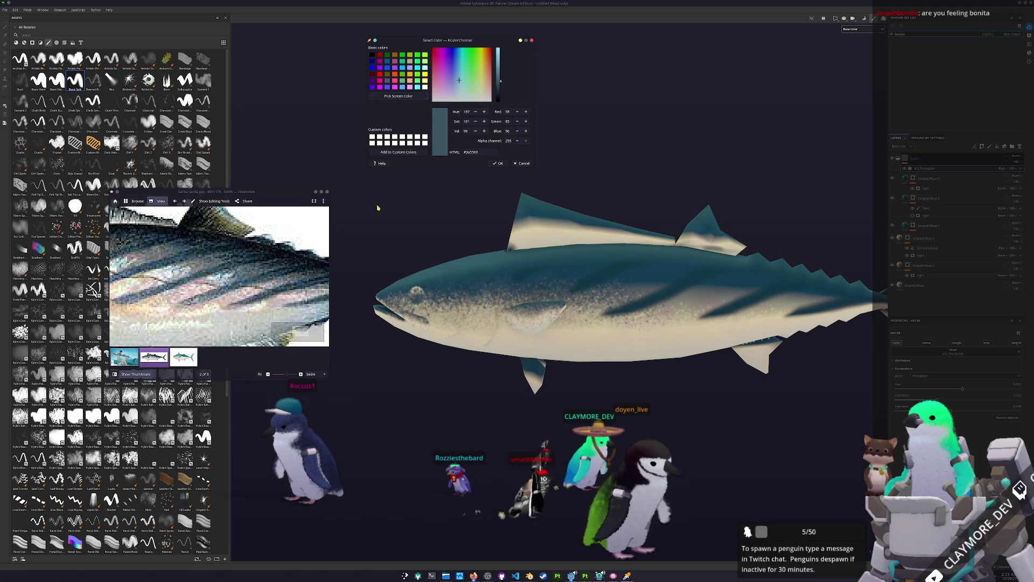
{"action": "left_click", "coordinate": [409, 96]}
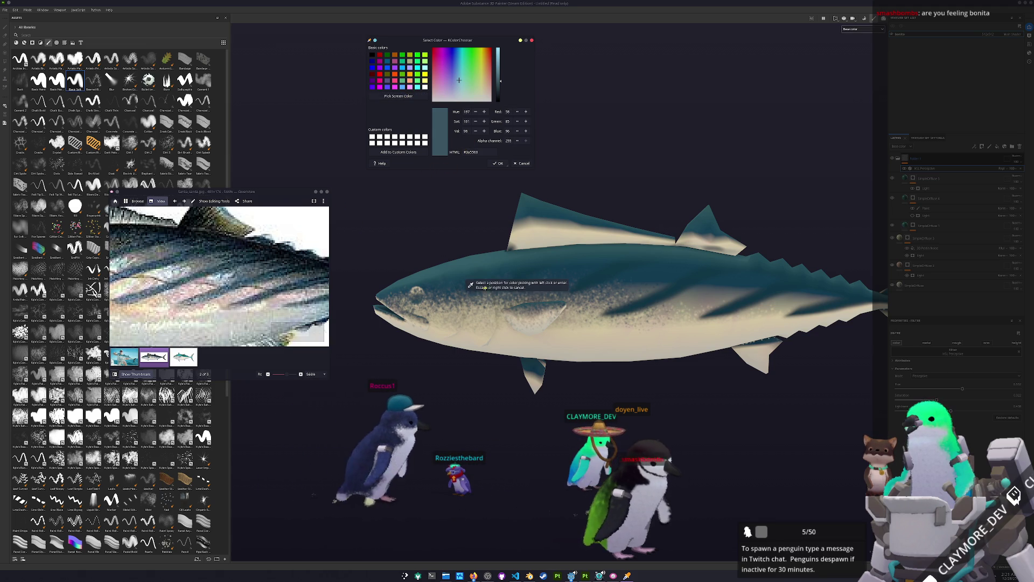
{"action": "left_click", "coordinate": [595, 280]}
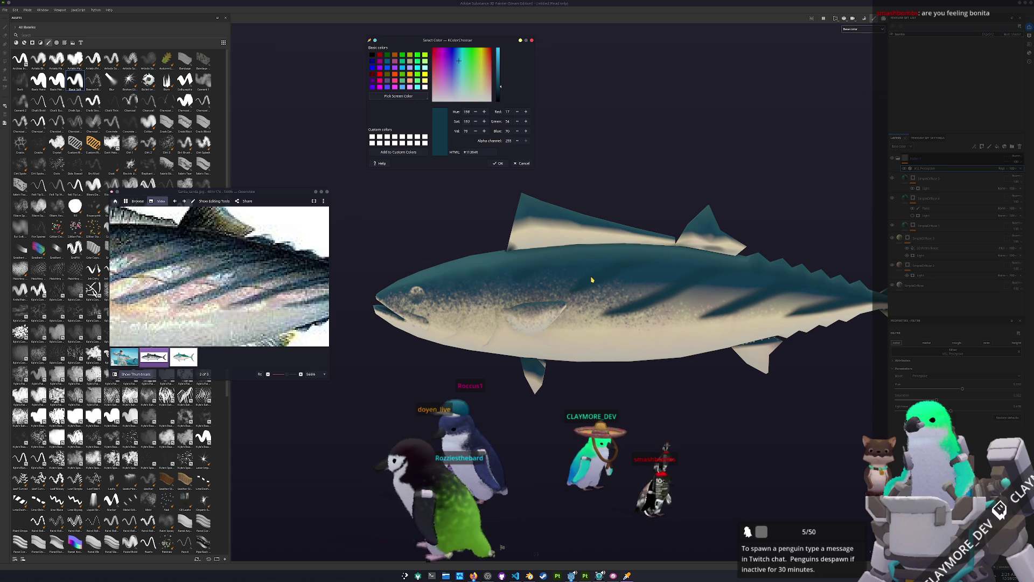
{"action": "left_click", "coordinate": [908, 402]}
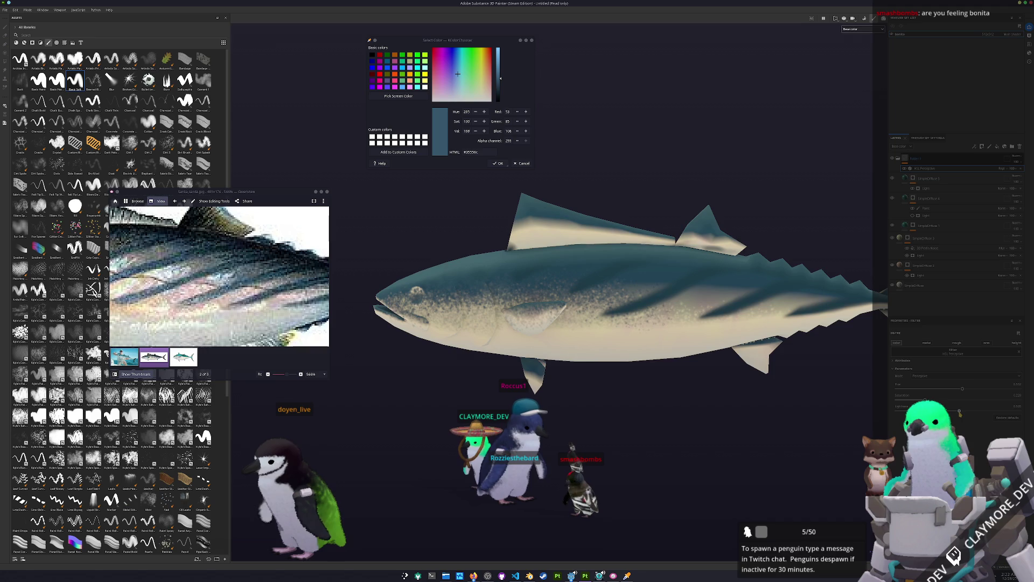
{"action": "scroll", "coordinate": [789, 389], "scroll_direction": "down", "scroll_amount": 2}
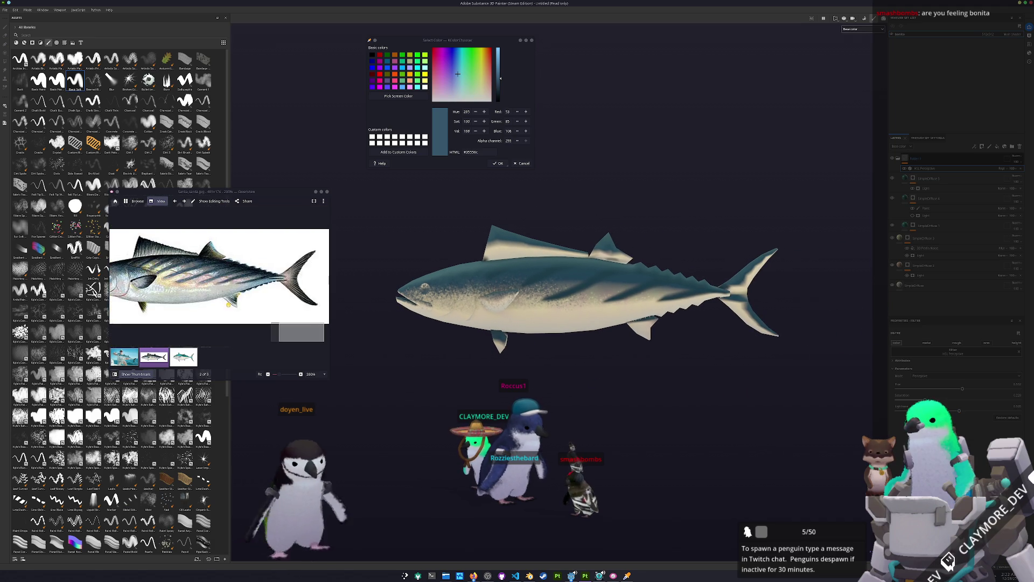
{"action": "scroll", "coordinate": [550, 267], "scroll_direction": "up", "scroll_amount": 1}
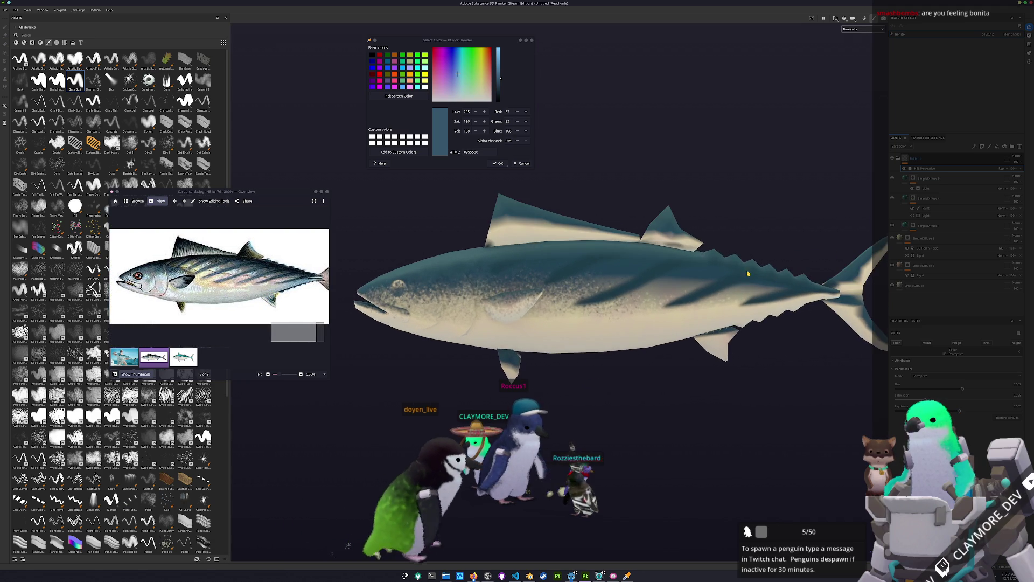
{"action": "scroll", "coordinate": [549, 266], "scroll_direction": "up", "scroll_amount": 1}
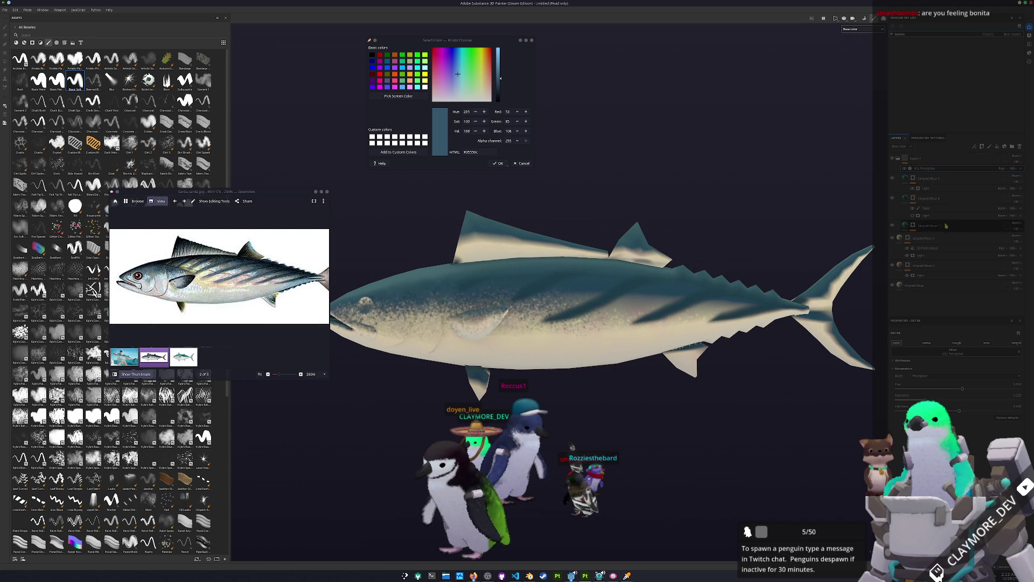
- Toggle a layer's visibility a few times to compare the fish with and without it
{"action": "left_click", "coordinate": [903, 170]}
{"action": "left_click", "coordinate": [904, 171]}
{"action": "left_click", "coordinate": [903, 171]}
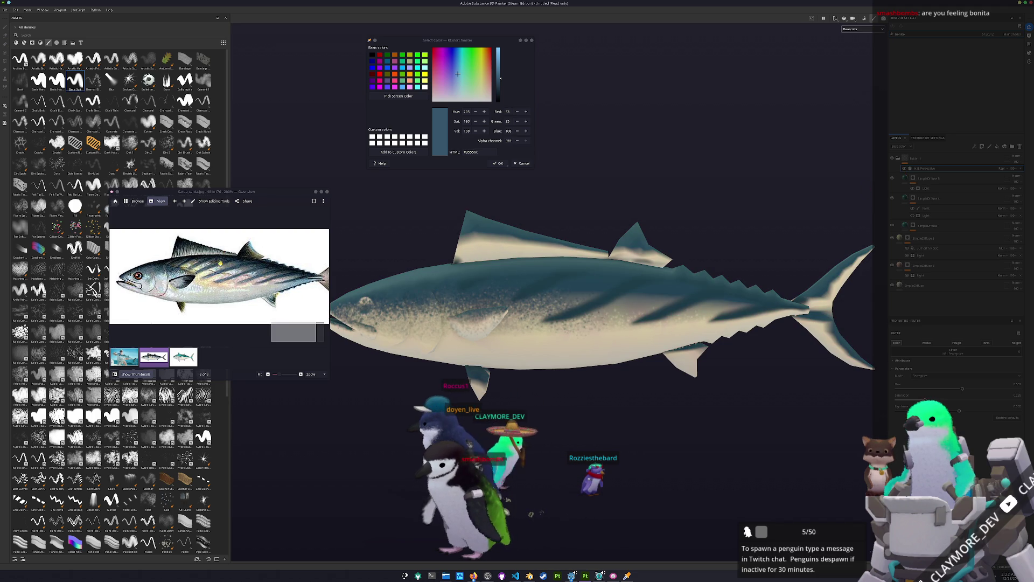
{"action": "scroll", "coordinate": [143, 276], "scroll_direction": "up", "scroll_amount": 2, "text": "ctrl"}
- Sample the pale silvery belly grey from the bonito reference and select the top layer for painting
{"action": "left_click", "coordinate": [400, 100]}
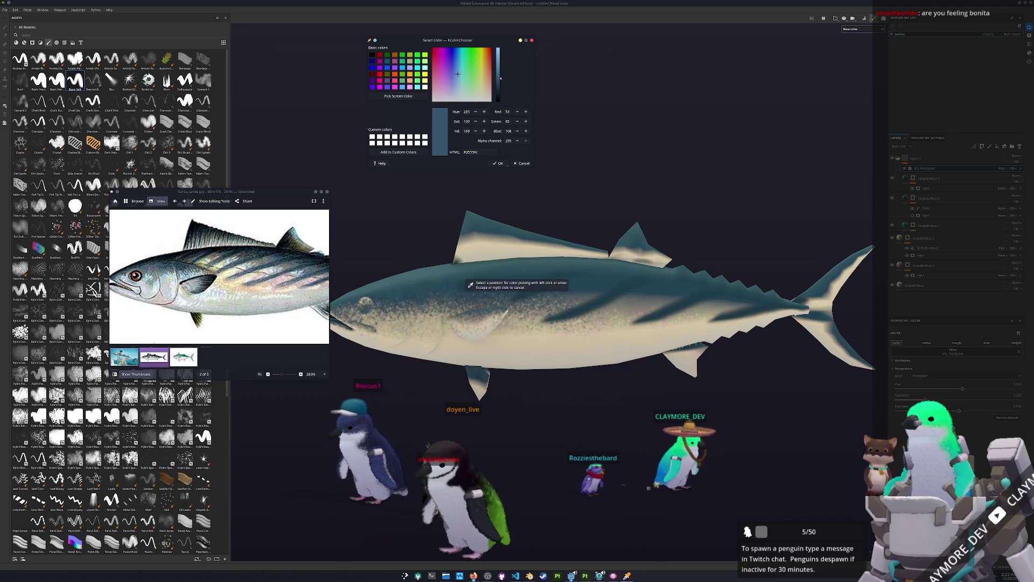
{"action": "left_click", "coordinate": [220, 310]}
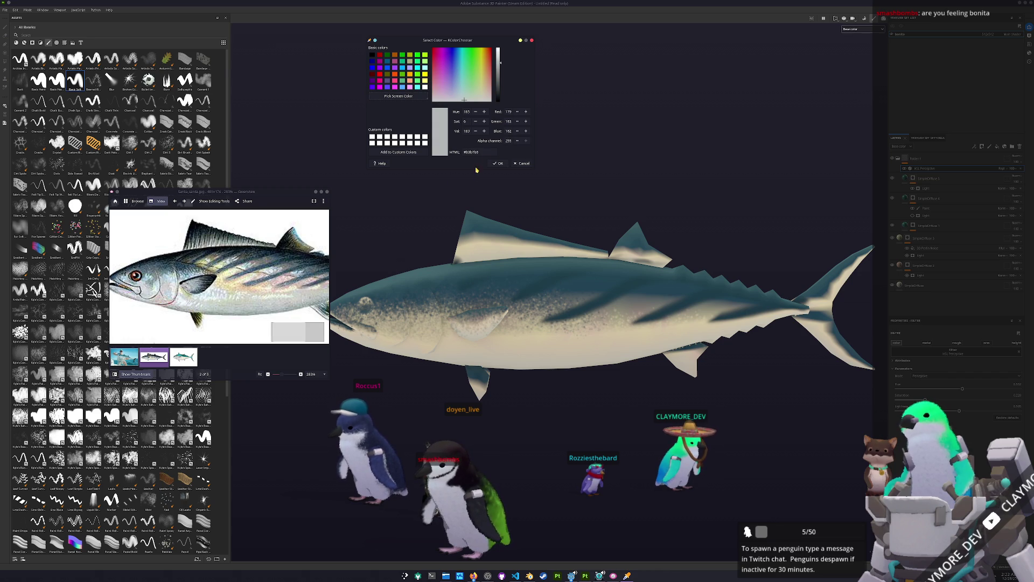
{"action": "left_click_drag", "start_coordinate": [498, 265], "coordinate": [731, 270], "text": "alt"}
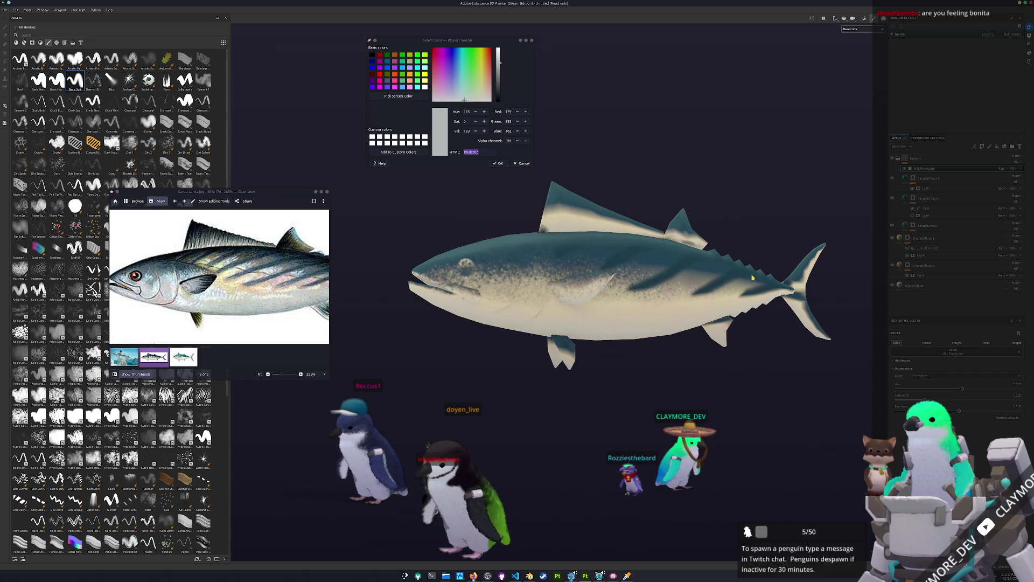
{"action": "left_click", "coordinate": [927, 170]}
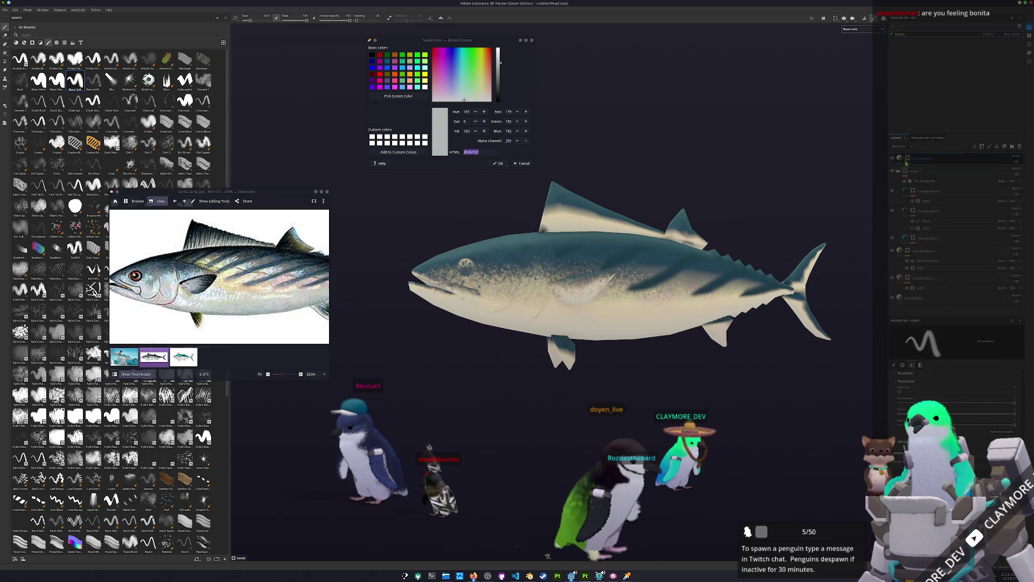
- Inspect the fish from several angles, then add a new fill layer from the Add layer dropdown
{"action": "right_click", "coordinate": [909, 160]}
{"action": "key", "text": "Escape"}
{"action": "scroll", "coordinate": [505, 328], "scroll_direction": "up", "scroll_amount": 3}
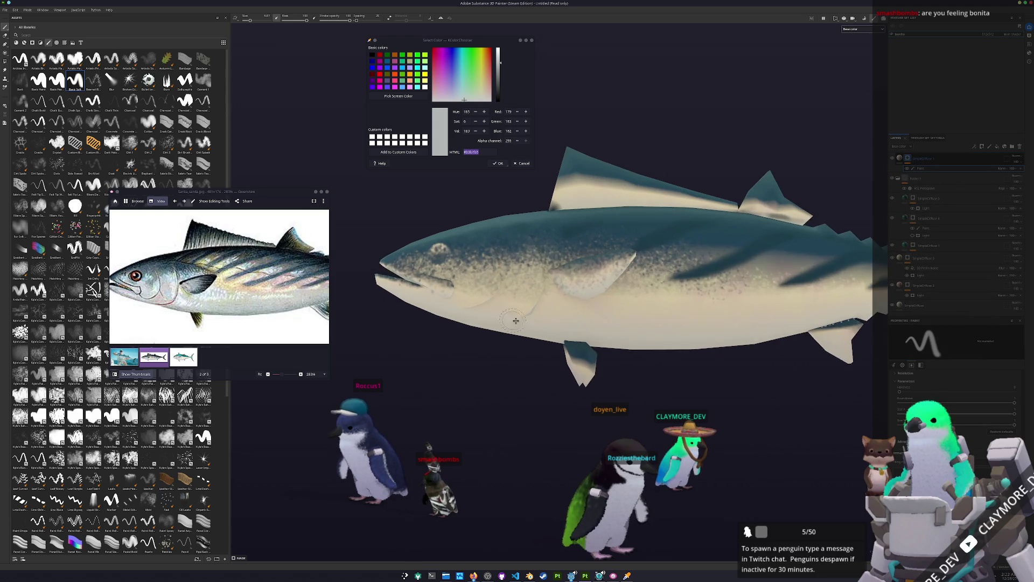
{"action": "middle_click_drag", "start_coordinate": [505, 328], "coordinate": [626, 328], "text": "alt"}
{"action": "scroll", "coordinate": [626, 328], "scroll_direction": "up", "scroll_amount": 3}
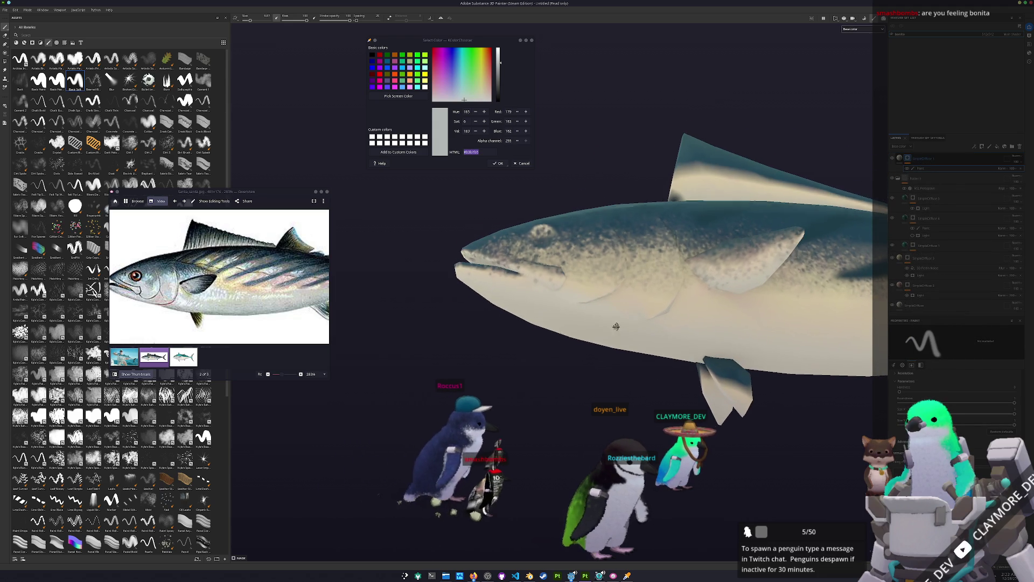
{"action": "left_click_drag", "start_coordinate": [493, 286], "coordinate": [558, 313], "text": "alt"}
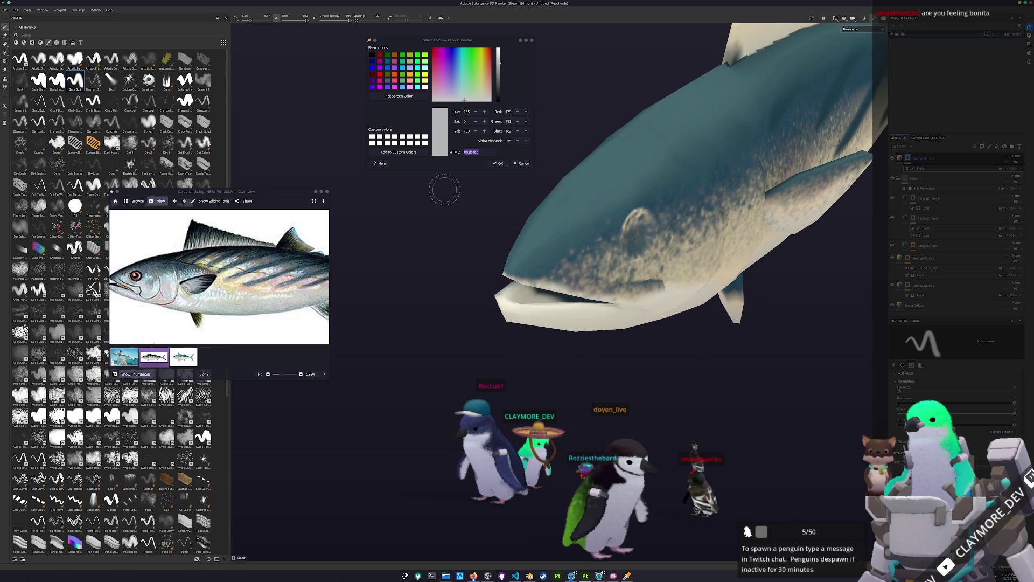
{"action": "mouse_move", "coordinate": [598, 243]}
{"action": "left_mouse_down", "text": "alt"}
{"action": "mouse_move", "coordinate": [612, 260]}
{"action": "mouse_move", "coordinate": [523, 259]}
{"action": "left_mouse_up", "text": "alt"}
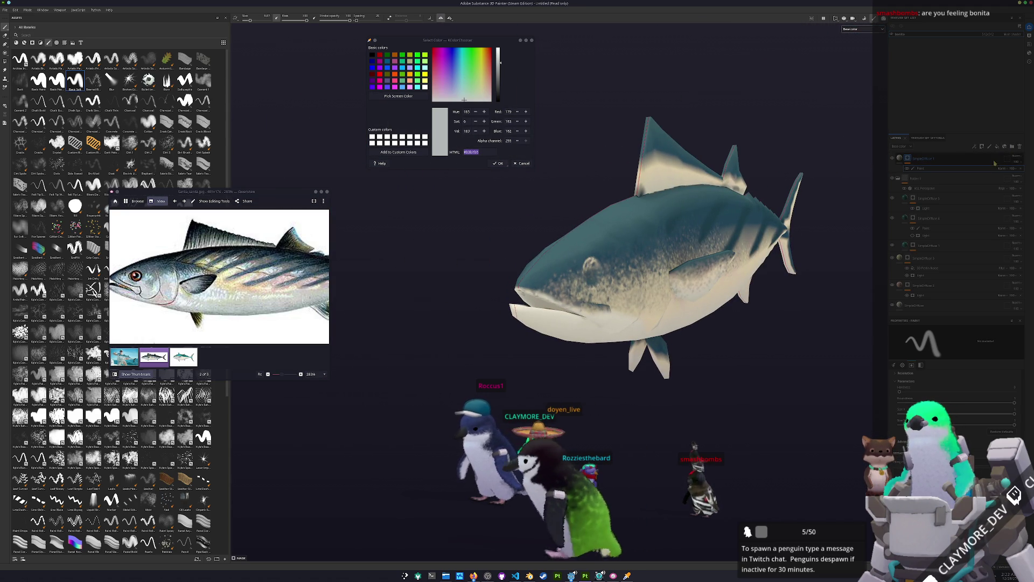
{"action": "left_click", "coordinate": [1014, 148]}
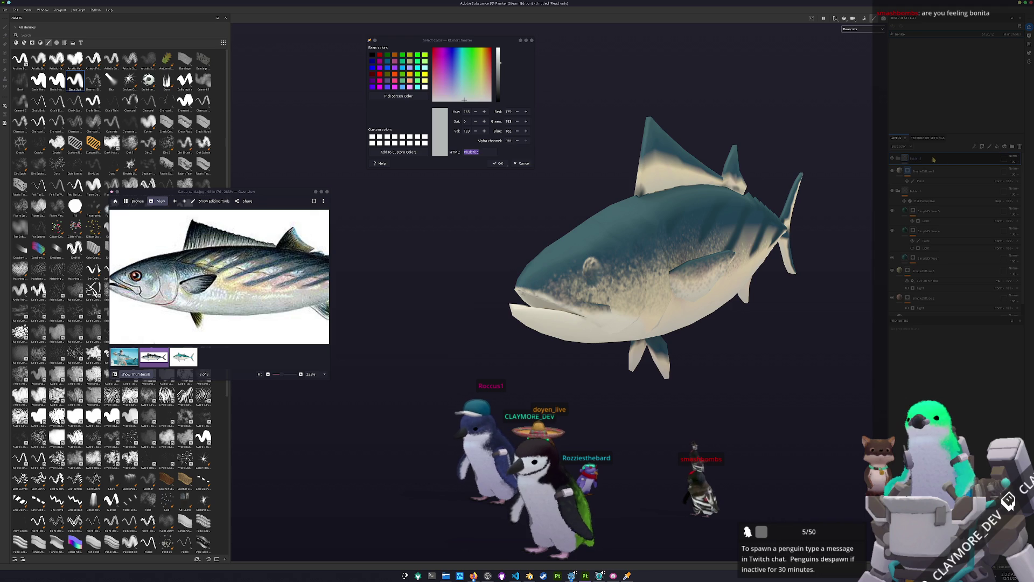
{"action": "left_click", "coordinate": [1012, 168]}
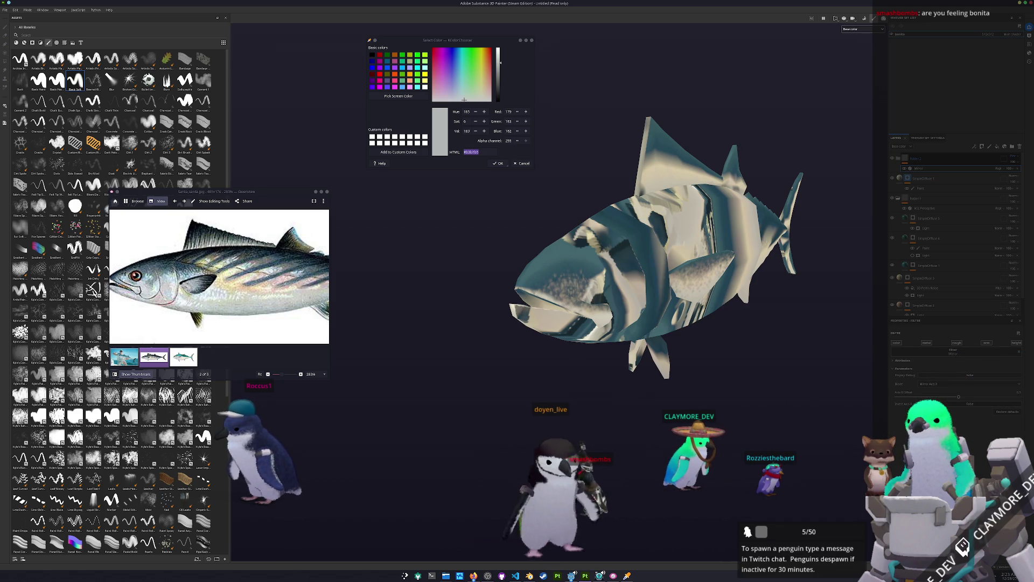
- Undo the patchy fill, check the restored teal-to-cream gradient, and select the base colour layer
{"action": "key", "text": "ctrl+z"}
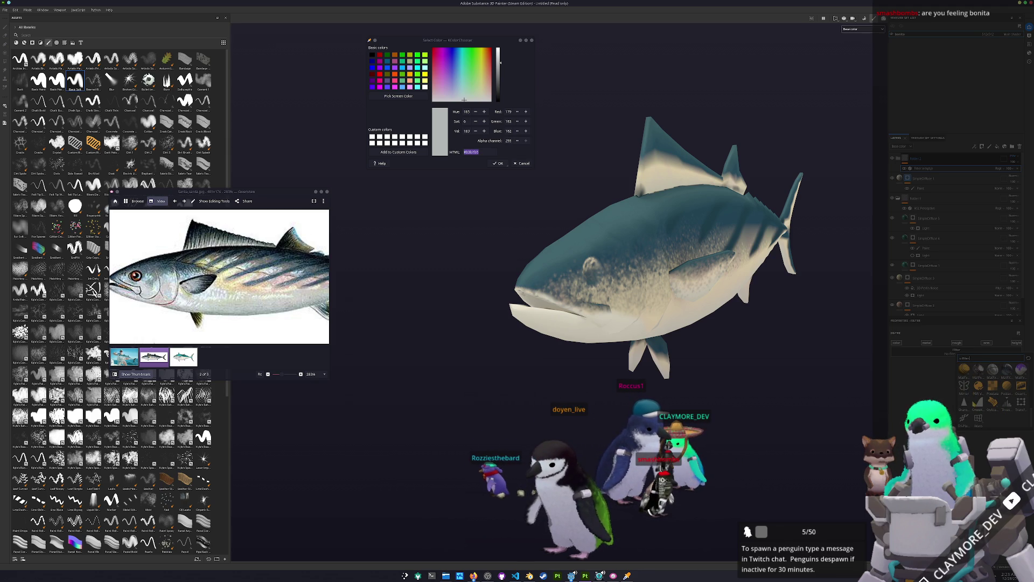
{"action": "left_click_drag", "start_coordinate": [679, 380], "coordinate": [711, 379], "text": "alt"}
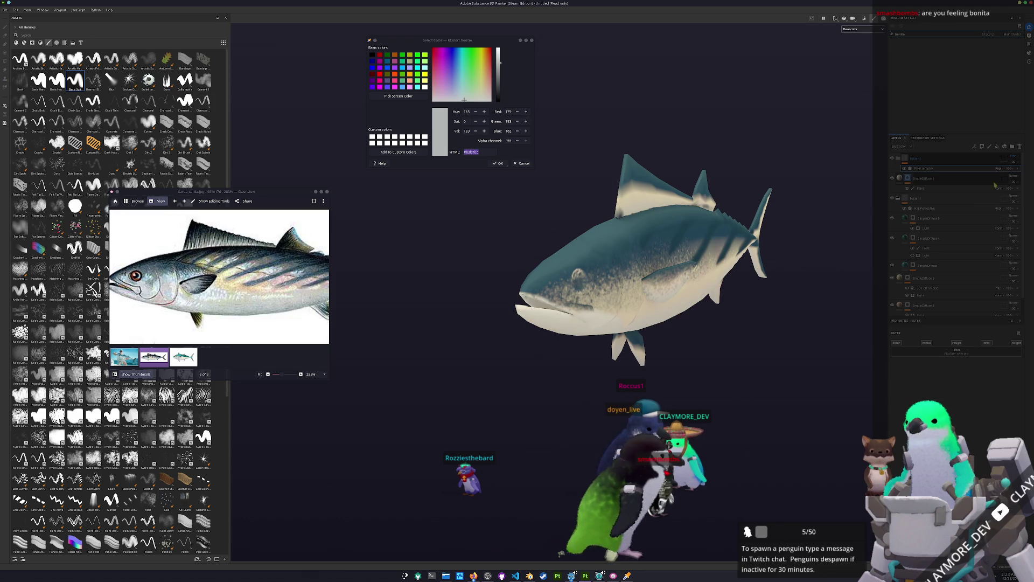
{"action": "mouse_move", "coordinate": [711, 355]}
{"action": "left_mouse_down", "text": "alt"}
{"action": "mouse_move", "coordinate": [619, 348]}
{"action": "mouse_move", "coordinate": [474, 361]}
{"action": "mouse_move", "coordinate": [665, 298]}
{"action": "left_mouse_up", "text": "alt"}
{"action": "scroll", "coordinate": [666, 297], "scroll_direction": "down", "scroll_amount": 1}
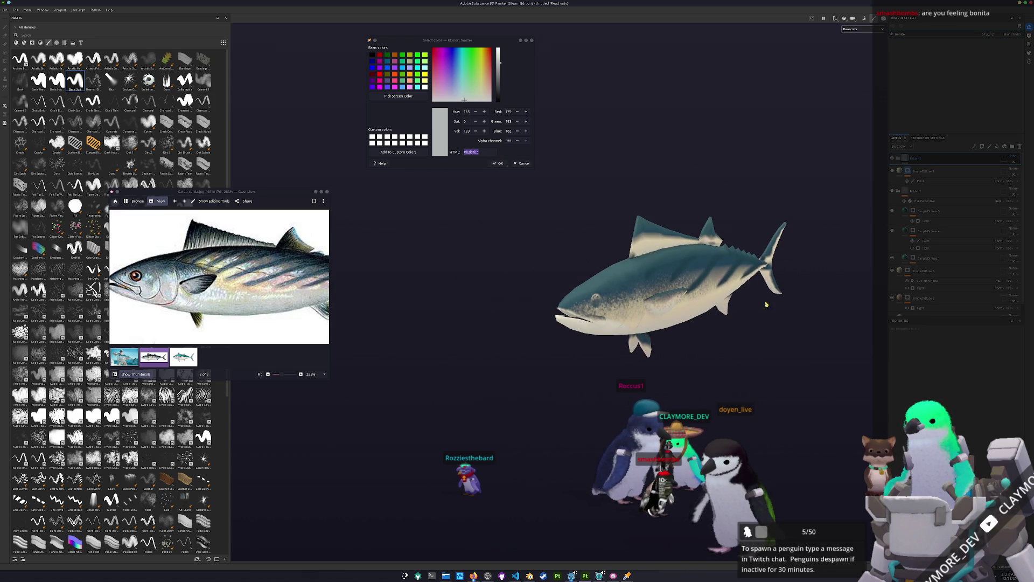
{"action": "scroll", "coordinate": [665, 297], "scroll_direction": "up", "scroll_amount": 3}
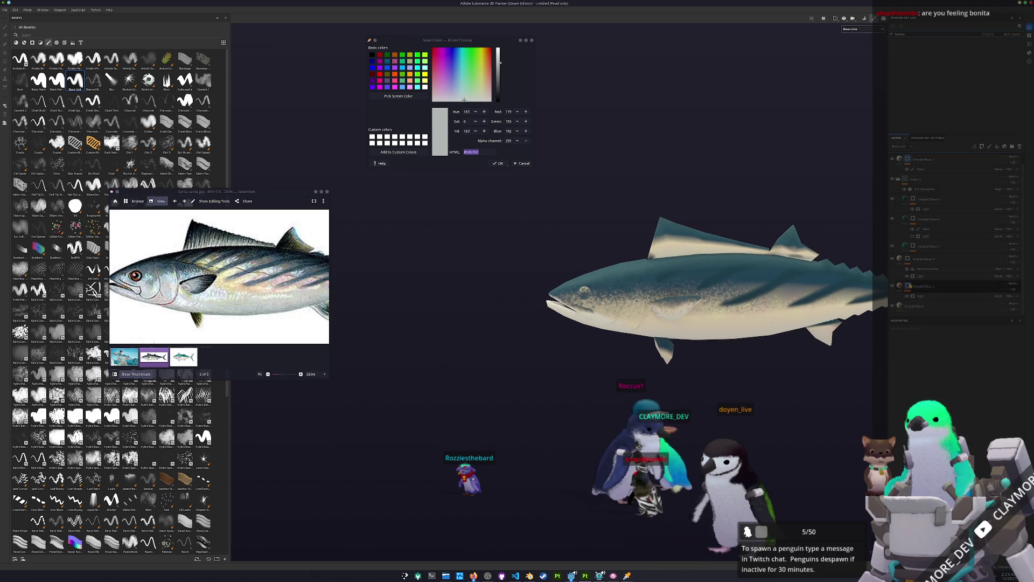
{"action": "left_click", "coordinate": [914, 246]}
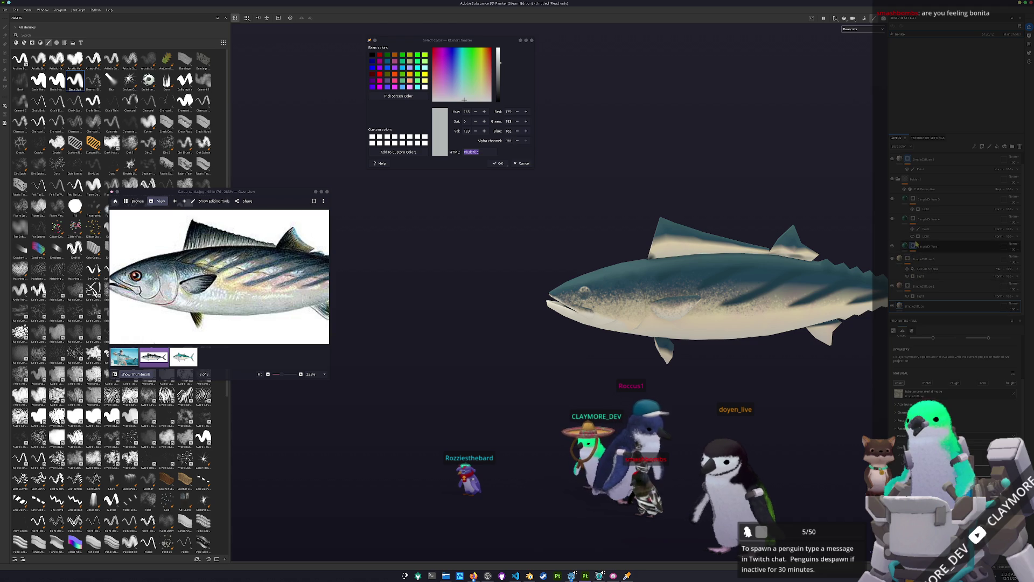
{"action": "scroll", "coordinate": [770, 320], "scroll_direction": "up", "scroll_amount": 1}
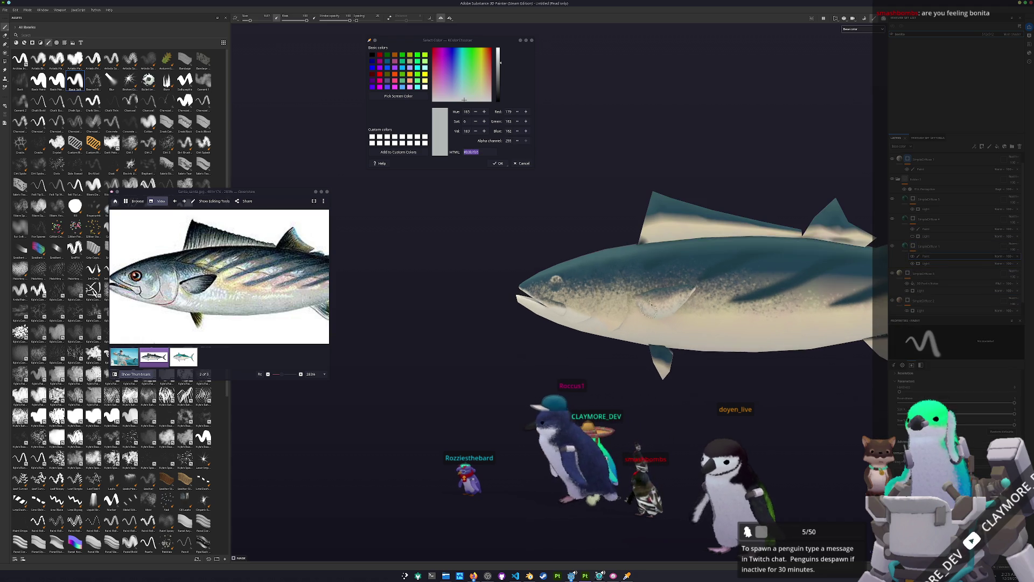
{"action": "scroll", "coordinate": [770, 320], "scroll_direction": "up", "scroll_amount": 1}
- Add a filter effect to the base diffuse layer and choose the filter type
{"action": "left_click", "coordinate": [915, 257]}
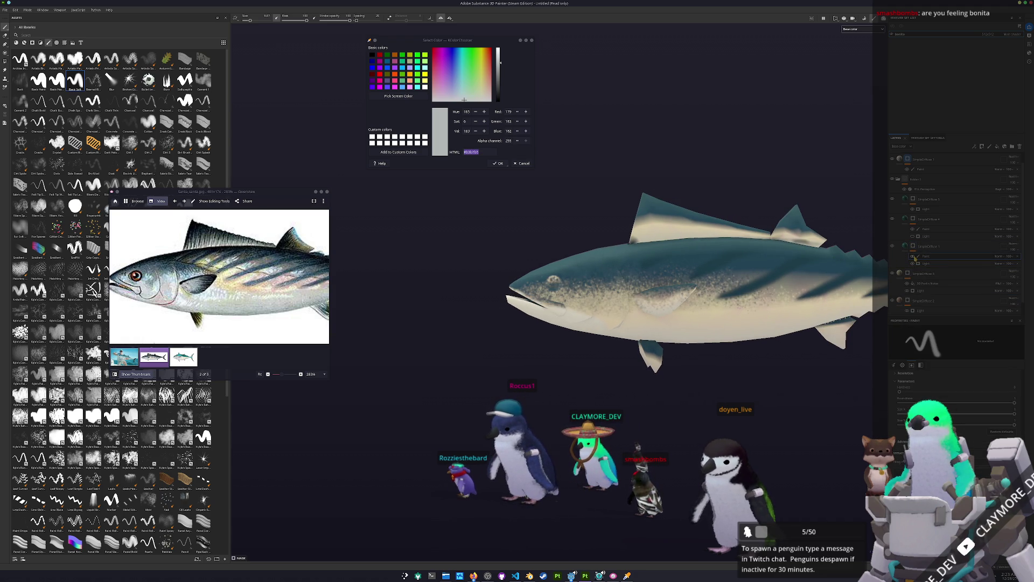
{"action": "right_click", "coordinate": [921, 247]}
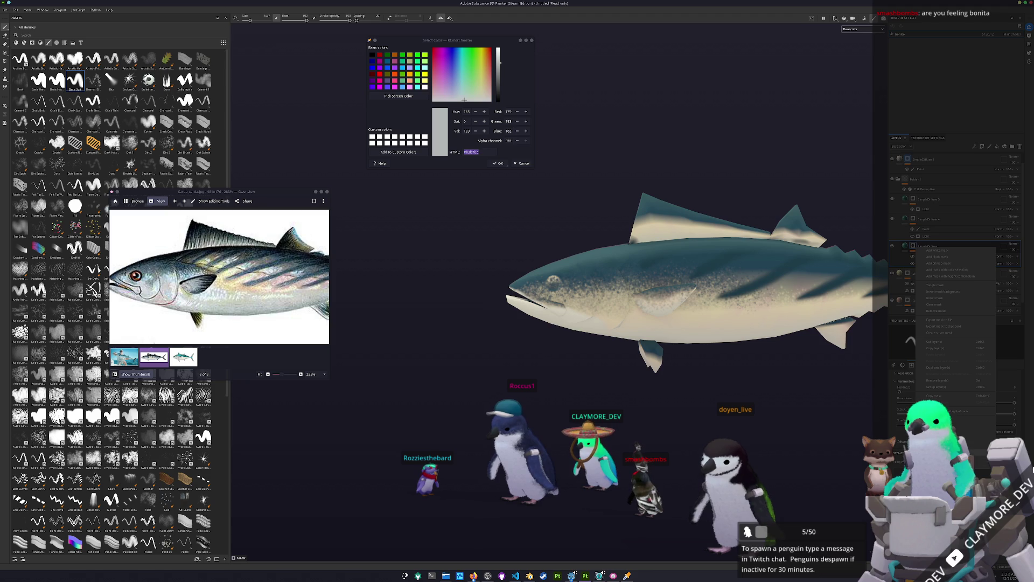
{"action": "left_click", "coordinate": [946, 436]}
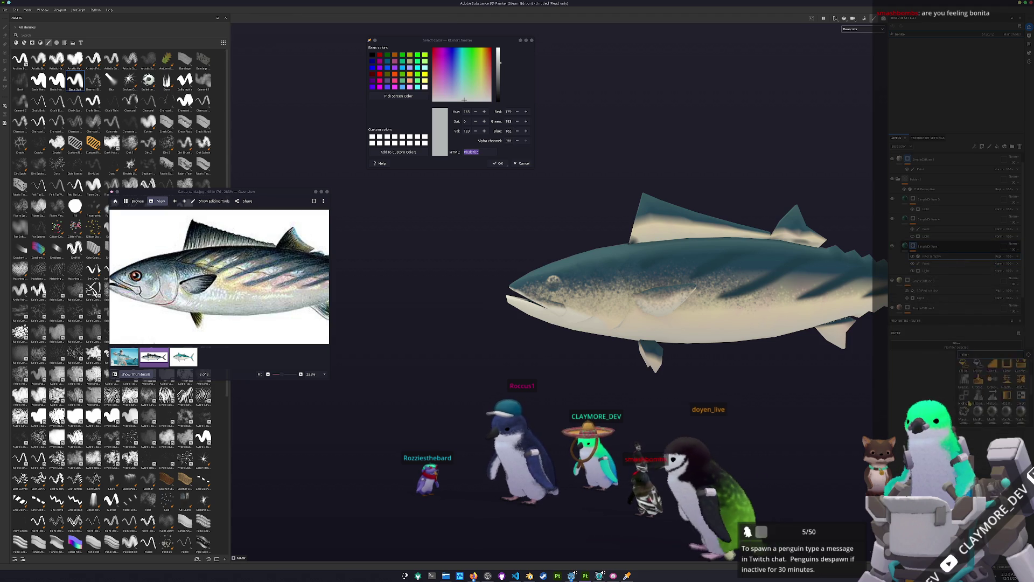
{"action": "left_click", "coordinate": [965, 365]}
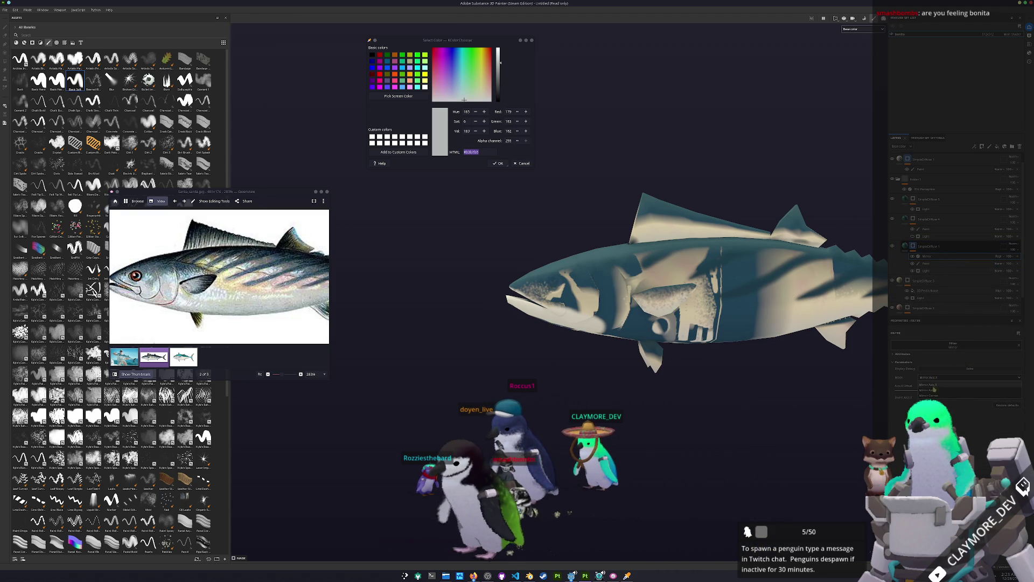
- Tune the filter's dropdown options for smoother shading, then select the paint layer
{"action": "left_click", "coordinate": [931, 379]}
{"action": "left_click", "coordinate": [932, 392]}
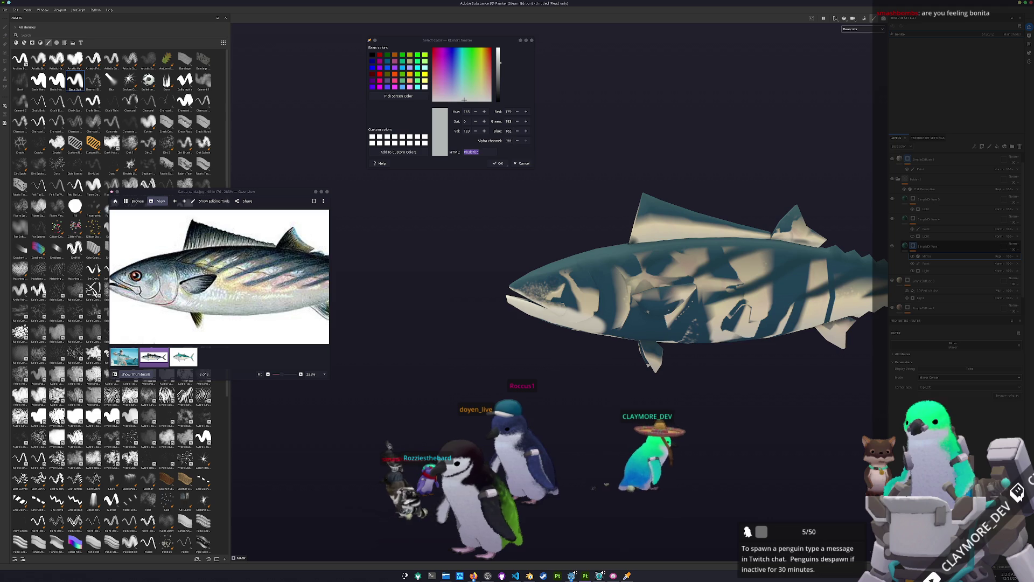
{"action": "left_click", "coordinate": [930, 387]}
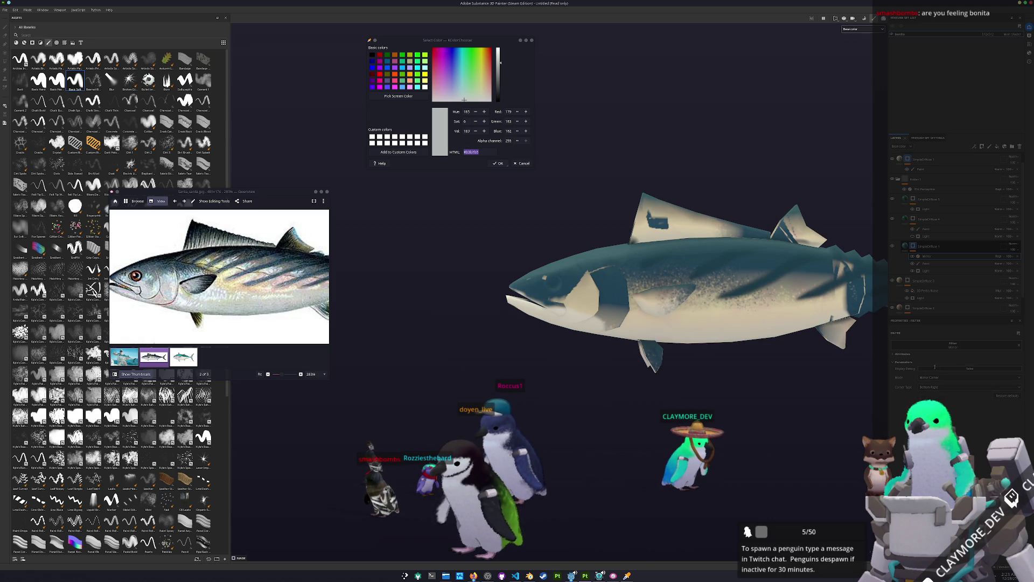
{"action": "left_click", "coordinate": [964, 368]}
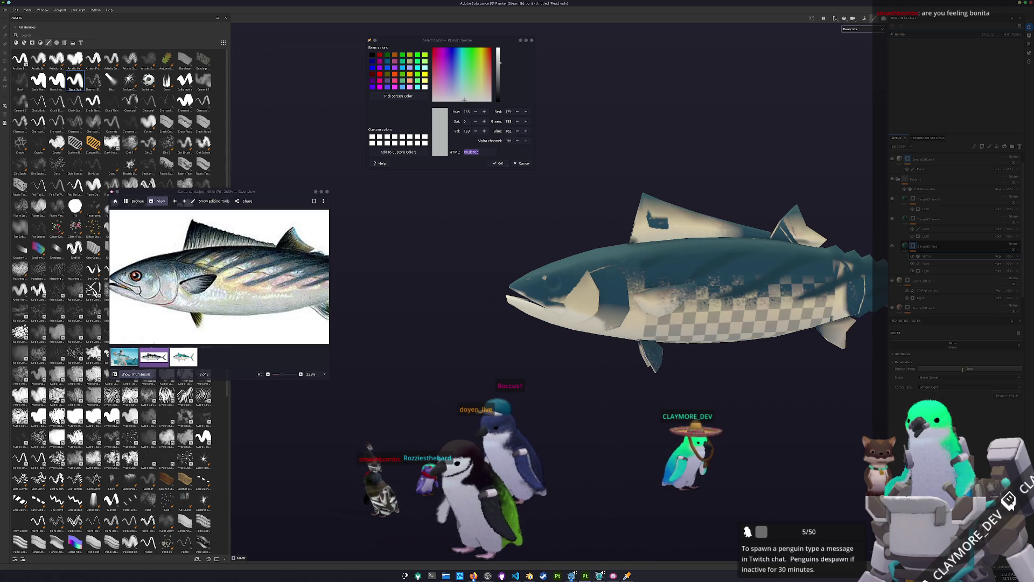
{"action": "left_click", "coordinate": [1017, 261]}
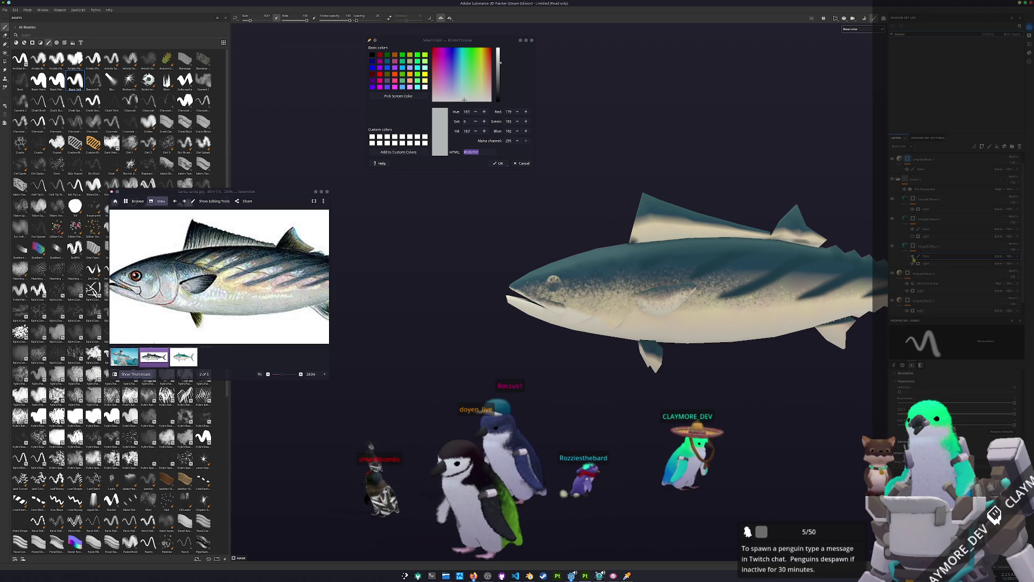
- Delete the speckled Paint layers under SimpleOfNoise1 after checking the flank
{"action": "left_click", "coordinate": [900, 273]}
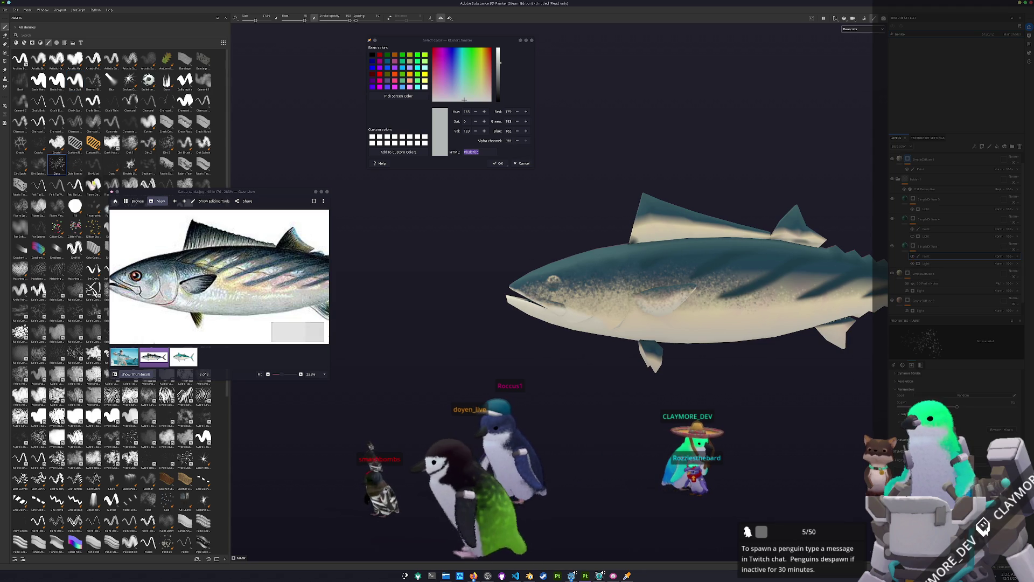
{"action": "scroll", "coordinate": [523, 287], "scroll_direction": "up", "scroll_amount": 2}
{"action": "scroll", "coordinate": [524, 287], "scroll_direction": "up", "scroll_amount": 2}
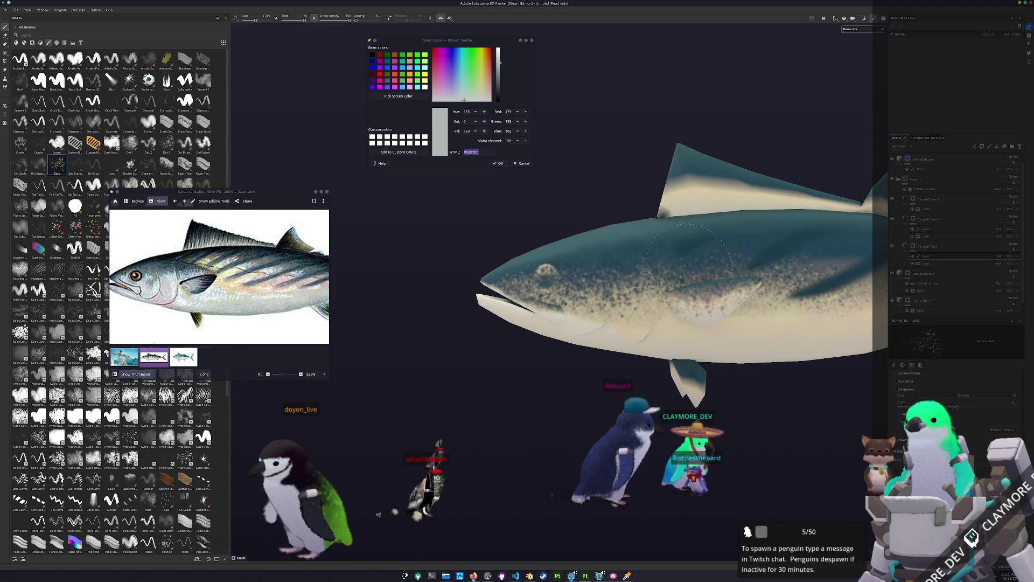
{"action": "left_click_drag", "start_coordinate": [602, 395], "coordinate": [623, 428], "text": "alt"}
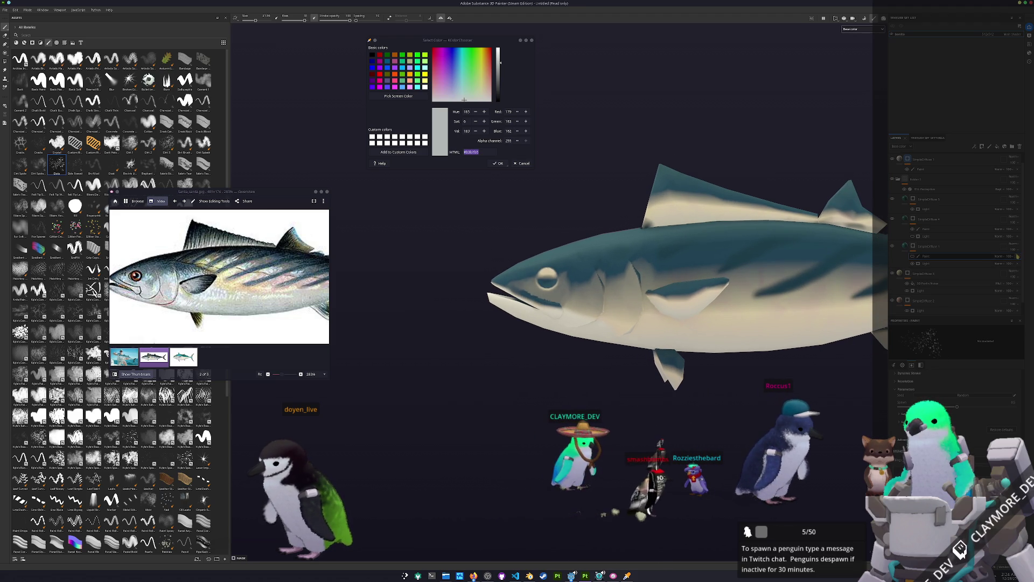
{"action": "key", "text": "Delete"}
{"action": "left_click", "coordinate": [947, 250]}
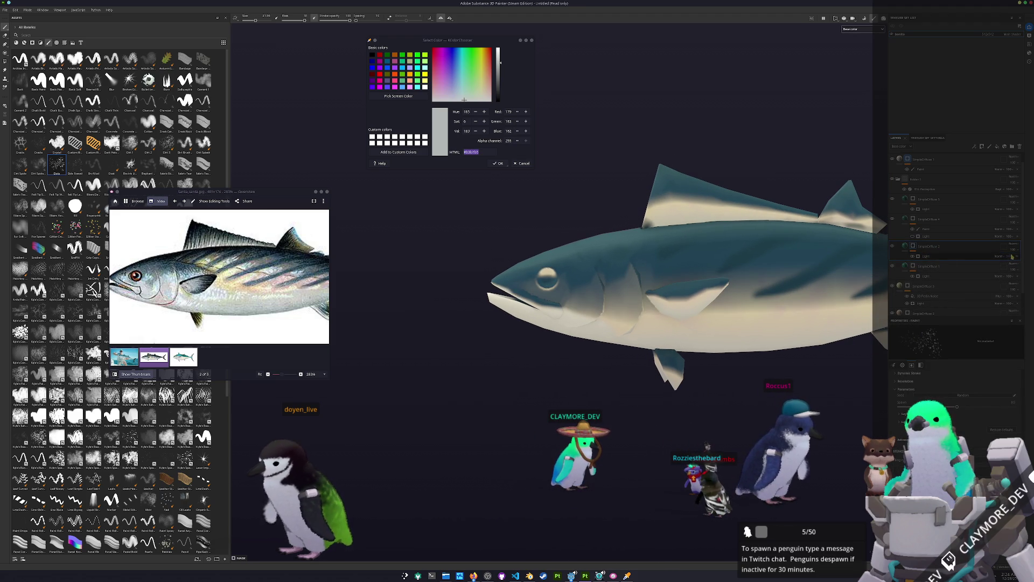
{"action": "key", "text": "Delete"}
- Group SimpleOfNoise2 via Group layer(s) and select its Light generator
{"action": "right_click", "coordinate": [914, 249]}
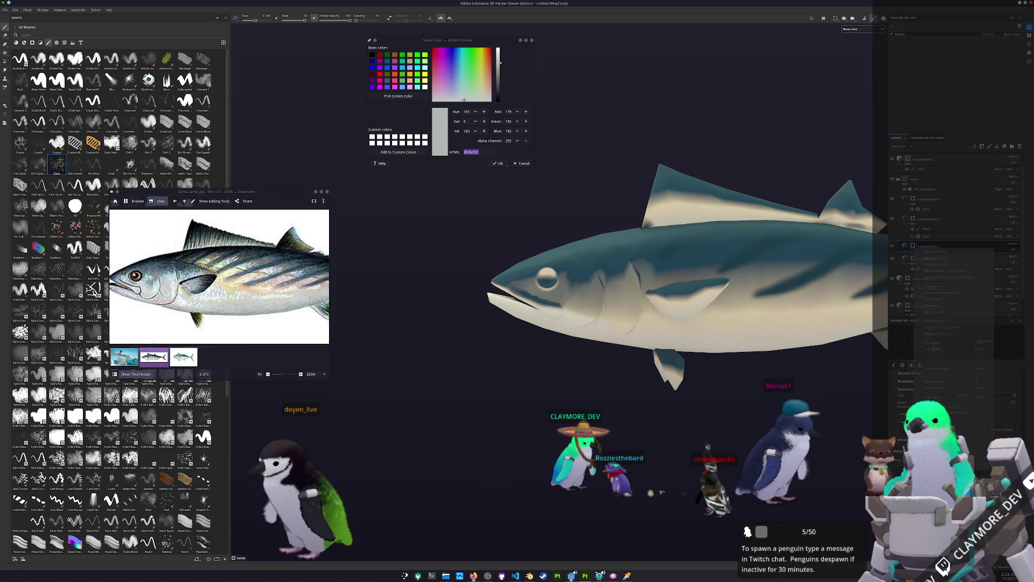
{"action": "left_click", "coordinate": [937, 267]}
{"action": "left_click", "coordinate": [927, 257]}
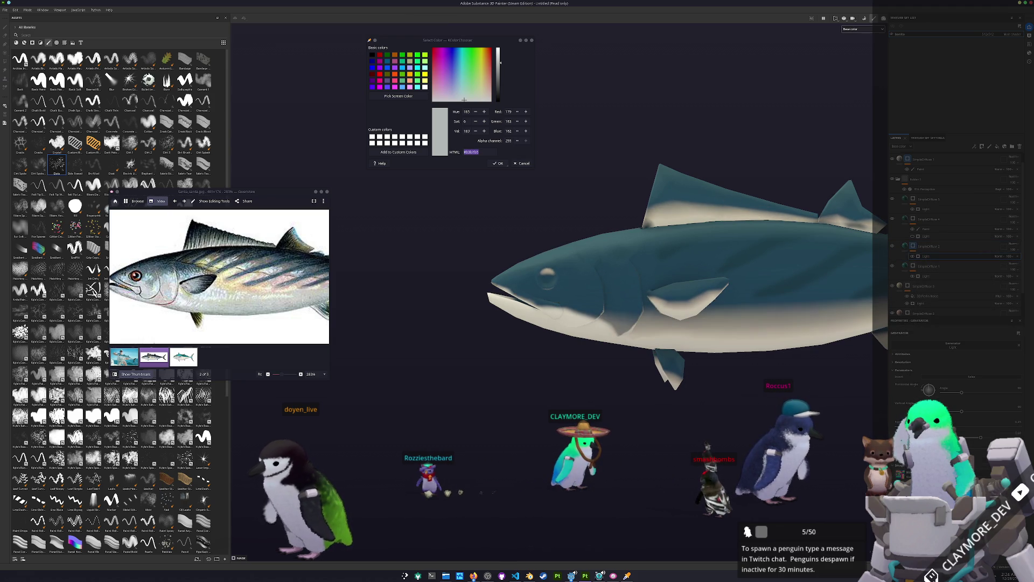
- Add a generator under SimpleOfNoise2 and change the 3D Distance layer's blend mode
{"action": "left_click", "coordinate": [956, 344]}
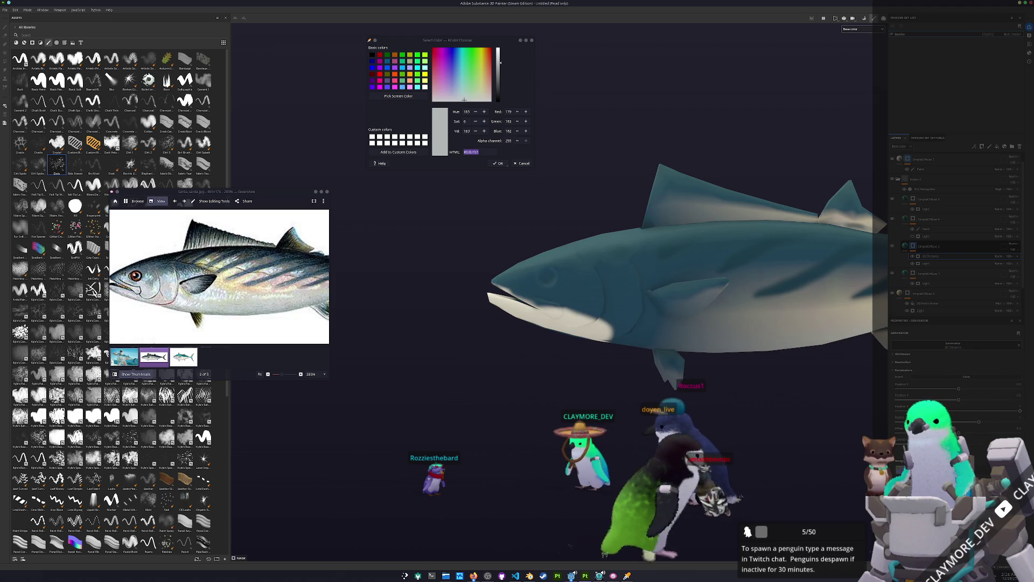
{"action": "left_click", "coordinate": [999, 258]}
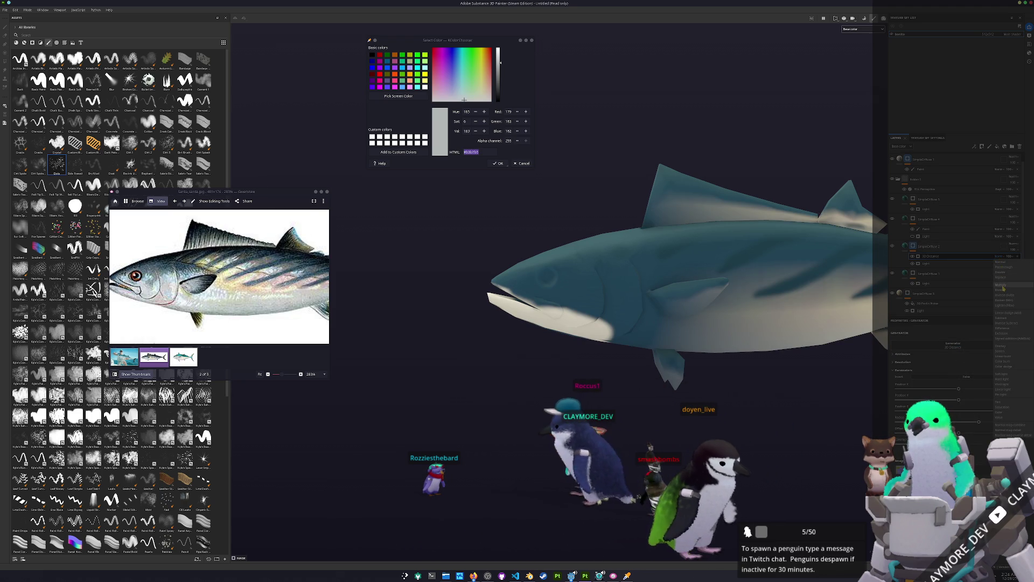
{"action": "left_click", "coordinate": [1005, 288]}
- Add an effect to SimpleDiffuse 2 and pick a generator type giving a soft speckled fade
{"action": "right_click", "coordinate": [916, 247]}
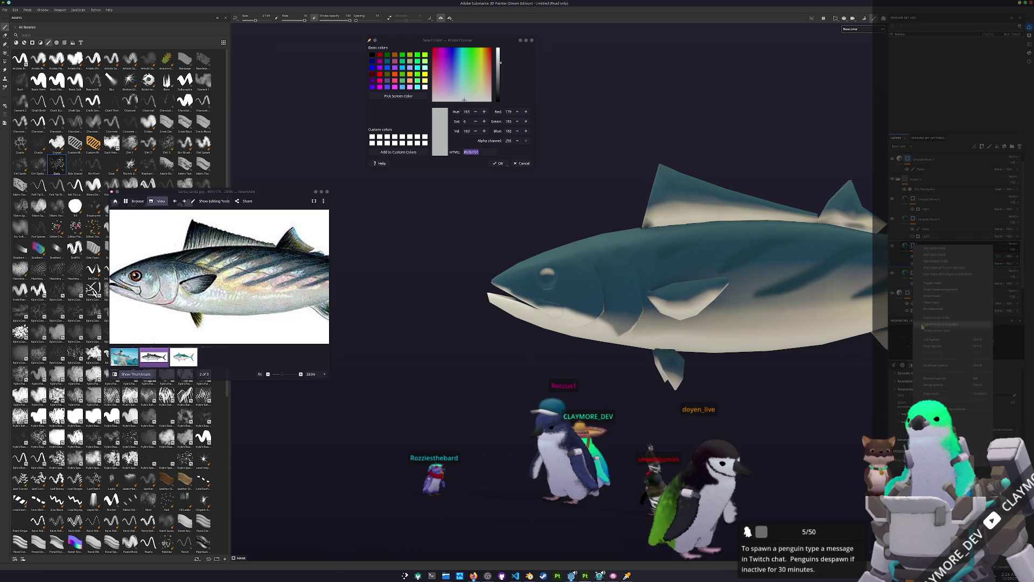
{"action": "left_click", "coordinate": [942, 274]}
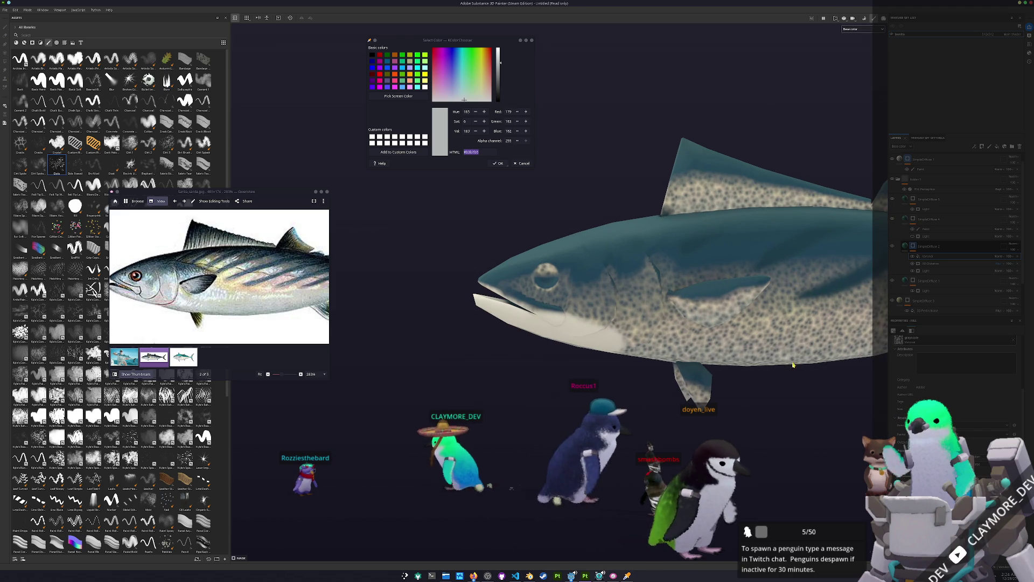
{"action": "left_click", "coordinate": [1007, 308]}
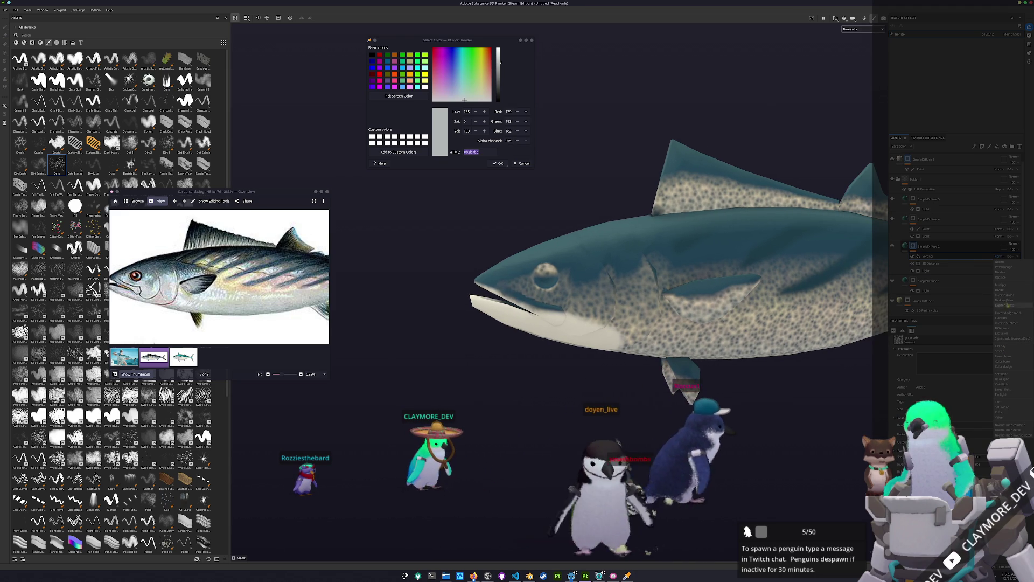
{"action": "left_click", "coordinate": [1005, 285]}
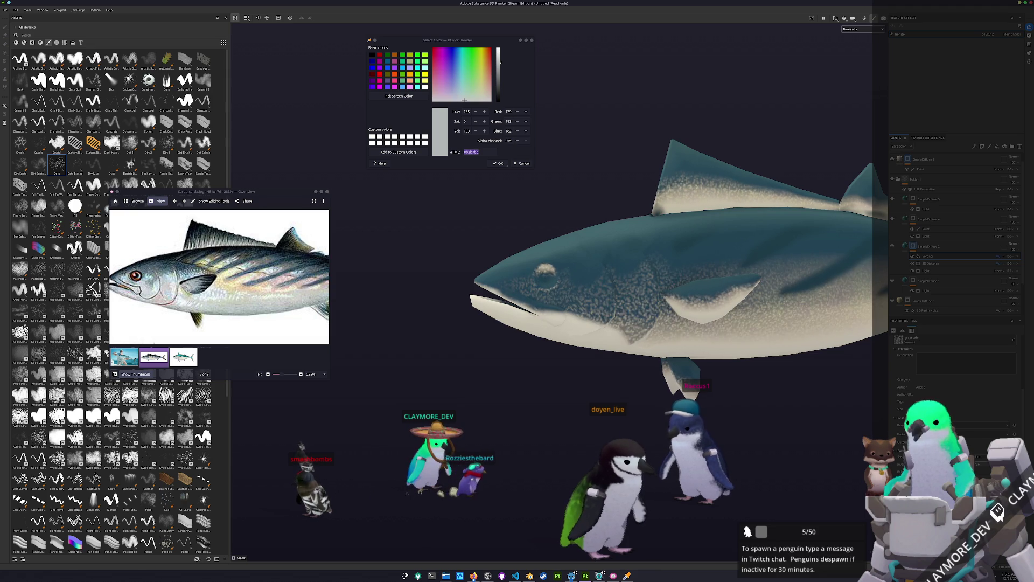
- Hide the speckle texture, view the fish's back, and select the paint layer for brushwork
{"action": "left_click", "coordinate": [1015, 261]}
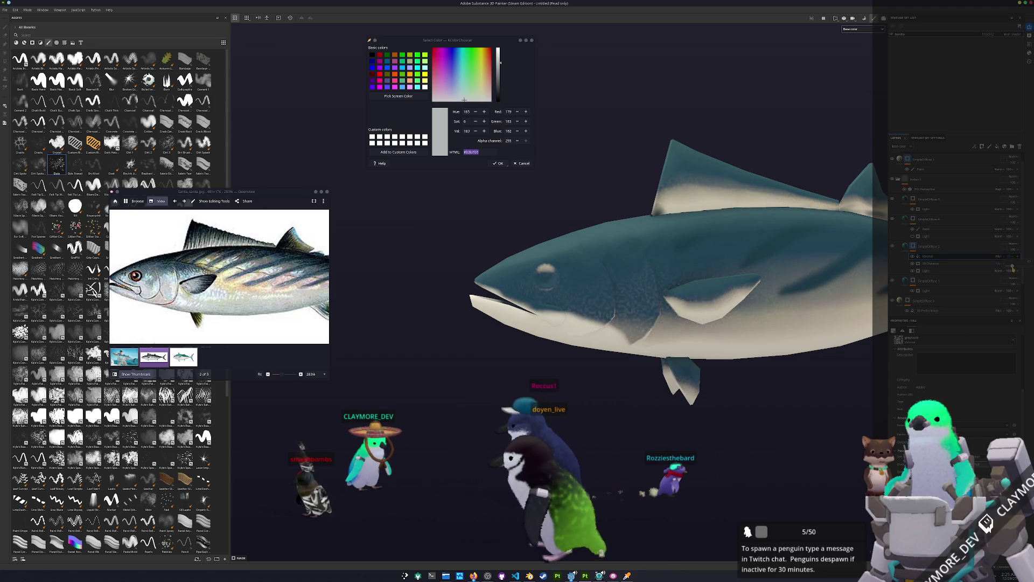
{"action": "mouse_move", "coordinate": [590, 324]}
{"action": "left_mouse_down", "text": "alt"}
{"action": "mouse_move", "coordinate": [609, 339]}
{"action": "mouse_move", "coordinate": [769, 371]}
{"action": "mouse_move", "coordinate": [712, 267]}
{"action": "left_mouse_up", "text": "alt"}
{"action": "scroll", "coordinate": [711, 267], "scroll_direction": "up", "scroll_amount": 3}
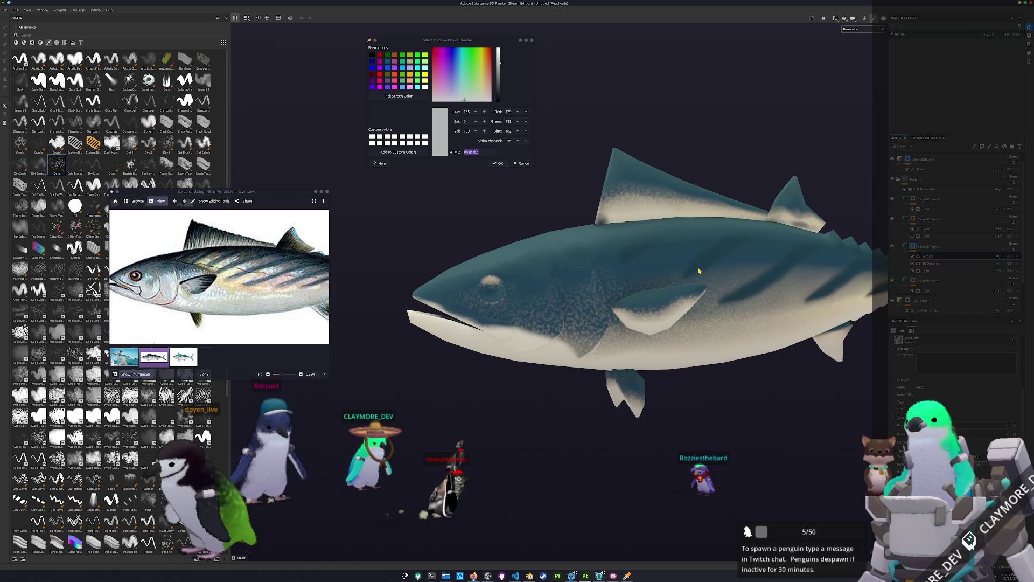
{"action": "middle_click_drag", "start_coordinate": [711, 267], "coordinate": [763, 252], "text": "alt"}
{"action": "left_click", "coordinate": [940, 231]}
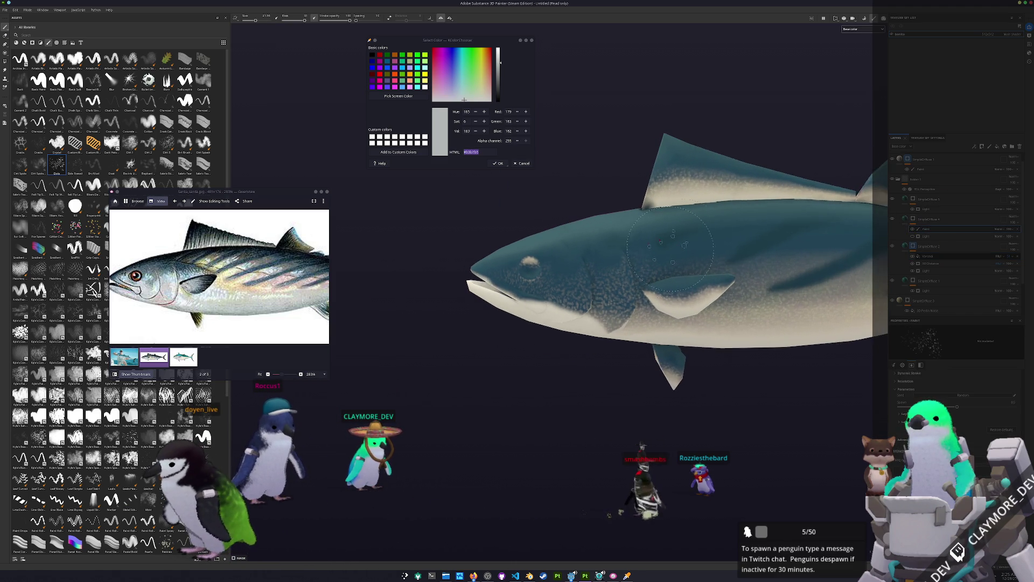
{"action": "scroll", "coordinate": [681, 234], "scroll_direction": "up", "scroll_amount": 2}
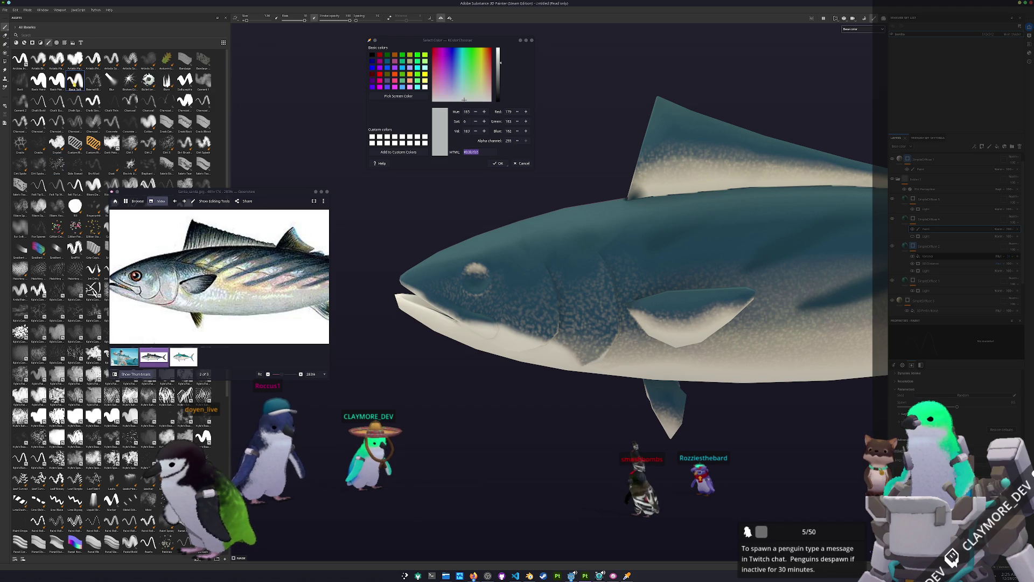
- Paint four dark diagonal stripes along the upper flank toward the tail
{"action": "left_click_drag", "start_coordinate": [659, 201], "coordinate": [582, 271], "text": "alt"}
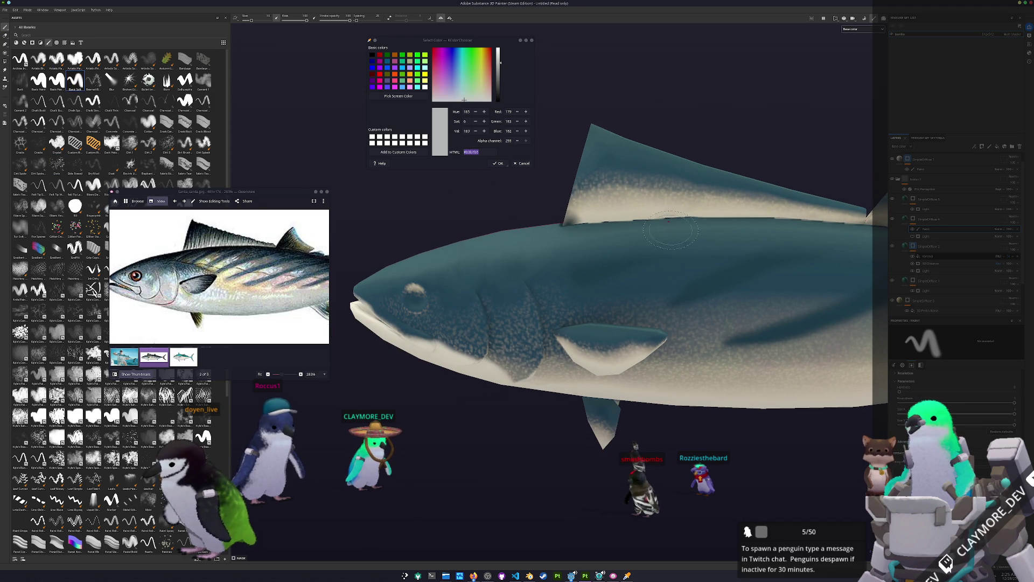
{"action": "left_click_drag", "start_coordinate": [670, 228], "coordinate": [614, 281], "text": "alt"}
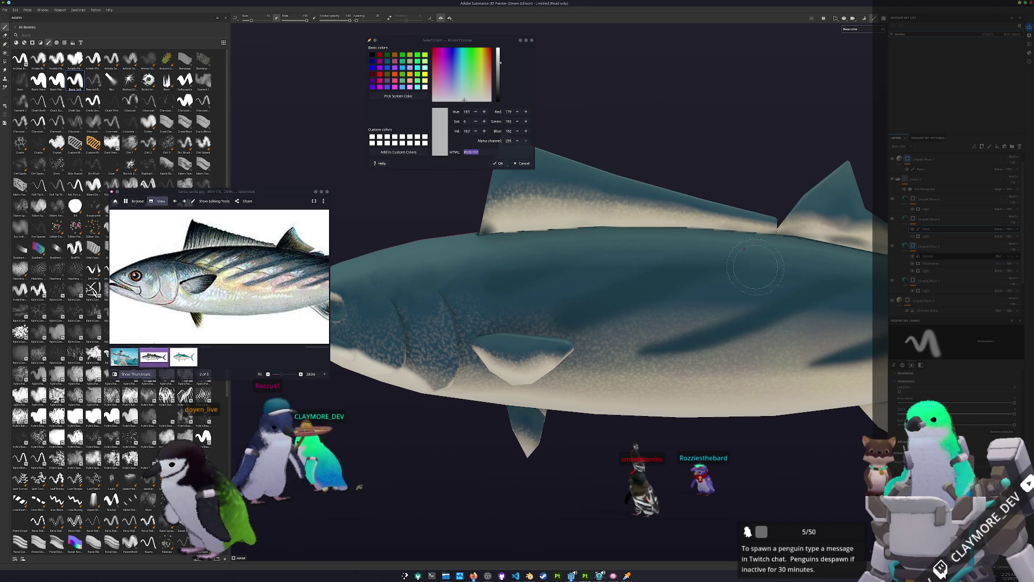
{"action": "left_click_drag", "start_coordinate": [750, 253], "coordinate": [566, 327], "text": "alt"}
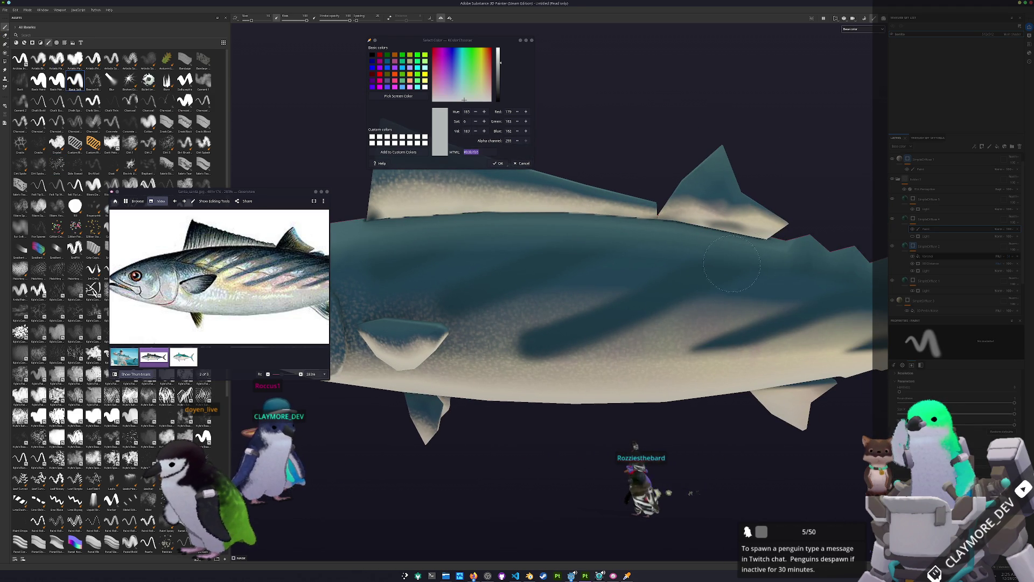
{"action": "mouse_move", "coordinate": [763, 318]}
{"action": "left_mouse_down", "text": "alt"}
{"action": "mouse_move", "coordinate": [567, 336]}
{"action": "mouse_move", "coordinate": [707, 329]}
{"action": "left_mouse_up", "text": "alt"}
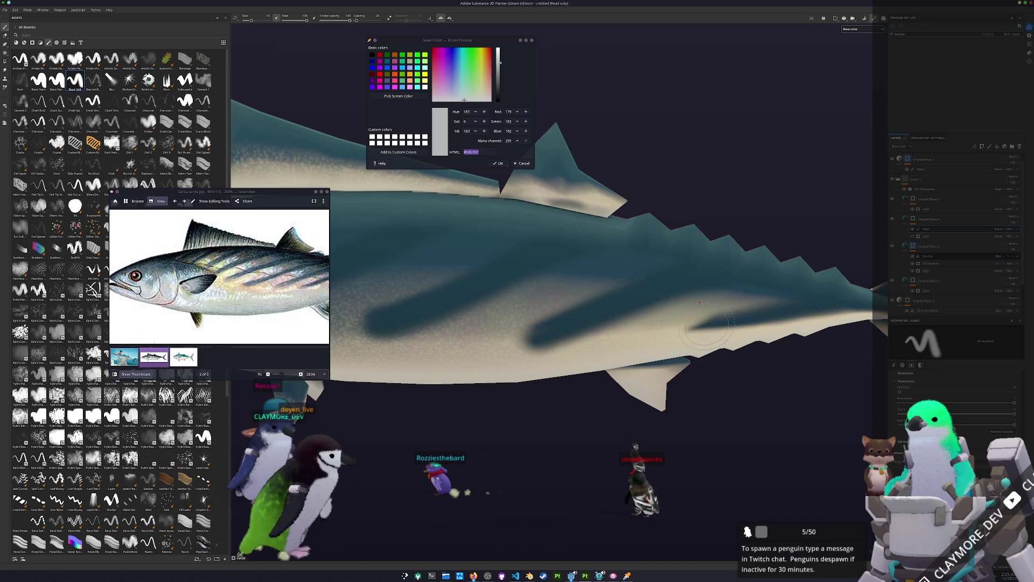
- Orbit the fish through side and front views to inspect the stripes
{"action": "mouse_move", "coordinate": [704, 327]}
{"action": "left_mouse_down", "text": "alt"}
{"action": "mouse_move", "coordinate": [449, 320]}
{"action": "mouse_move", "coordinate": [672, 315]}
{"action": "left_mouse_up", "text": "alt"}
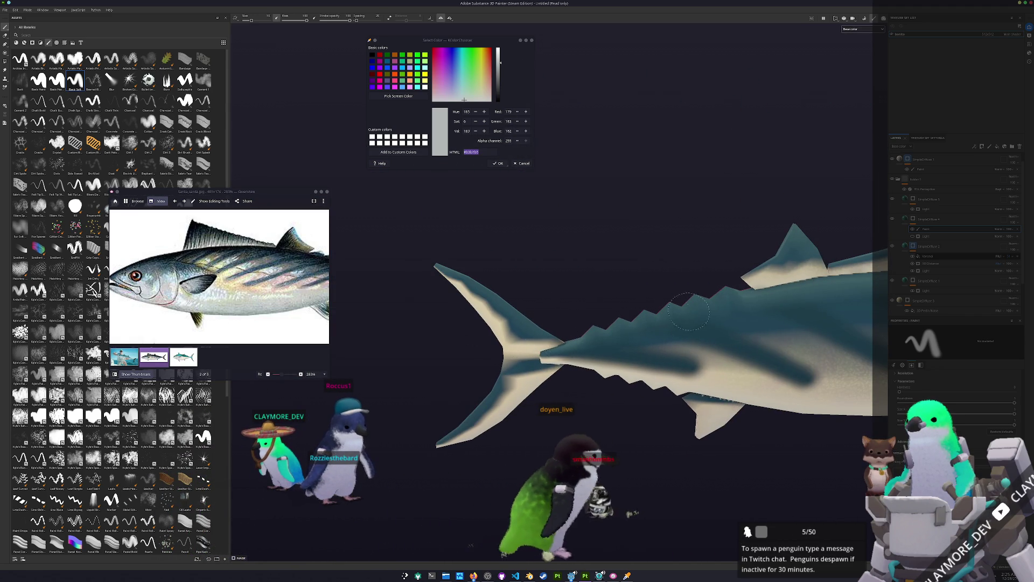
{"action": "left_click_drag", "start_coordinate": [673, 315], "coordinate": [469, 333], "text": "alt"}
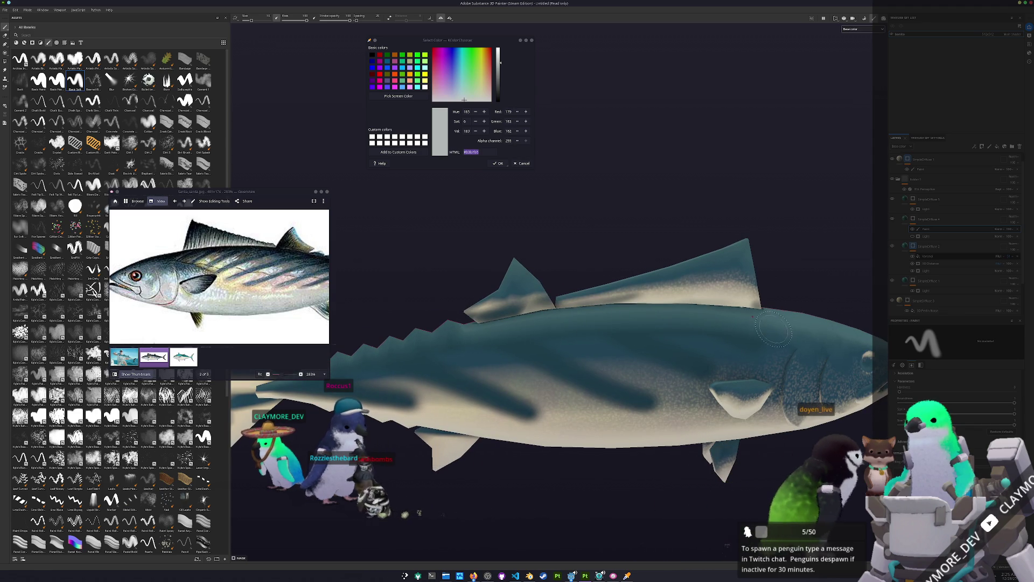
{"action": "left_click_drag", "start_coordinate": [774, 328], "coordinate": [558, 292], "text": "alt"}
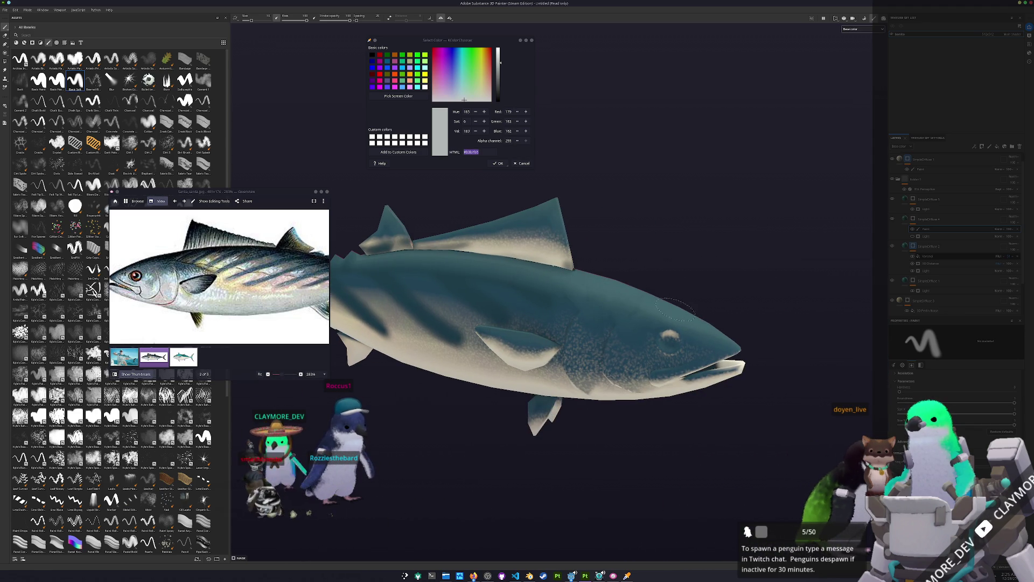
{"action": "mouse_move", "coordinate": [578, 276]}
{"action": "left_mouse_down", "text": "alt"}
{"action": "mouse_move", "coordinate": [420, 485]}
{"action": "mouse_move", "coordinate": [618, 389]}
{"action": "left_mouse_up", "text": "alt"}
{"action": "scroll", "coordinate": [618, 388], "scroll_direction": "up", "scroll_amount": 2}
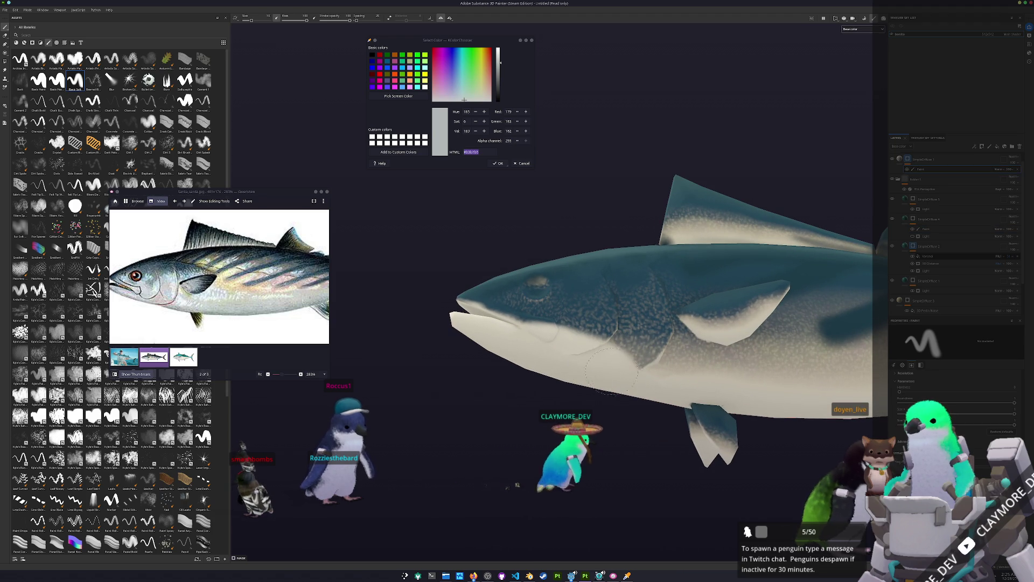
{"action": "mouse_move", "coordinate": [634, 391]}
{"action": "left_mouse_down", "text": "alt"}
{"action": "mouse_move", "coordinate": [619, 368]}
{"action": "mouse_move", "coordinate": [578, 393]}
{"action": "mouse_move", "coordinate": [619, 371]}
{"action": "left_mouse_up", "text": "alt"}
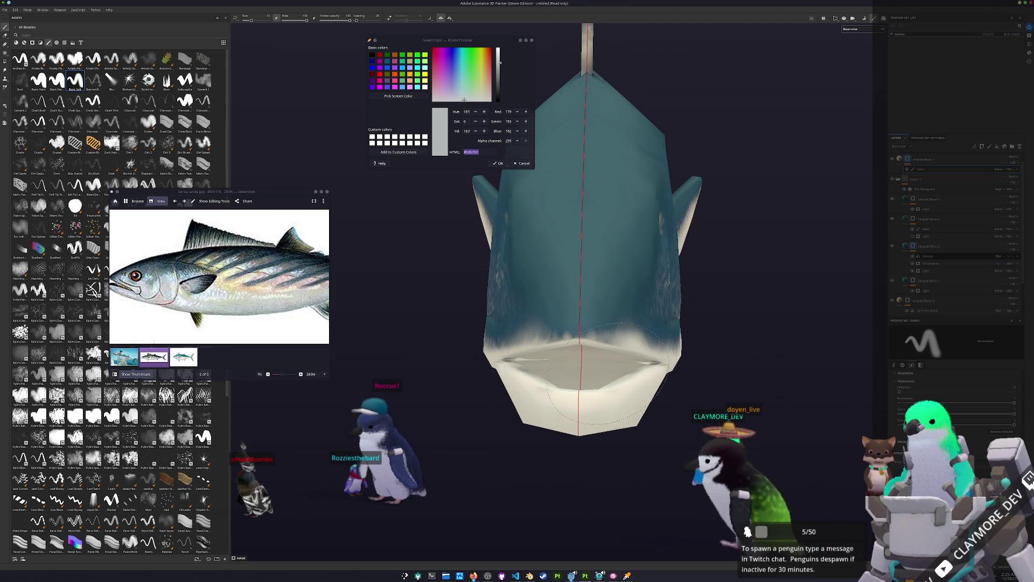
- Undo the light patch on the snout and orbit around the head and lower fins
{"action": "mouse_move", "coordinate": [622, 371]}
{"action": "left_mouse_down", "text": "alt"}
{"action": "mouse_move", "coordinate": [494, 355]}
{"action": "mouse_move", "coordinate": [561, 358]}
{"action": "mouse_move", "coordinate": [517, 331]}
{"action": "mouse_move", "coordinate": [625, 358]}
{"action": "left_mouse_up", "text": "alt"}
{"action": "key", "text": "ctrl+z"}
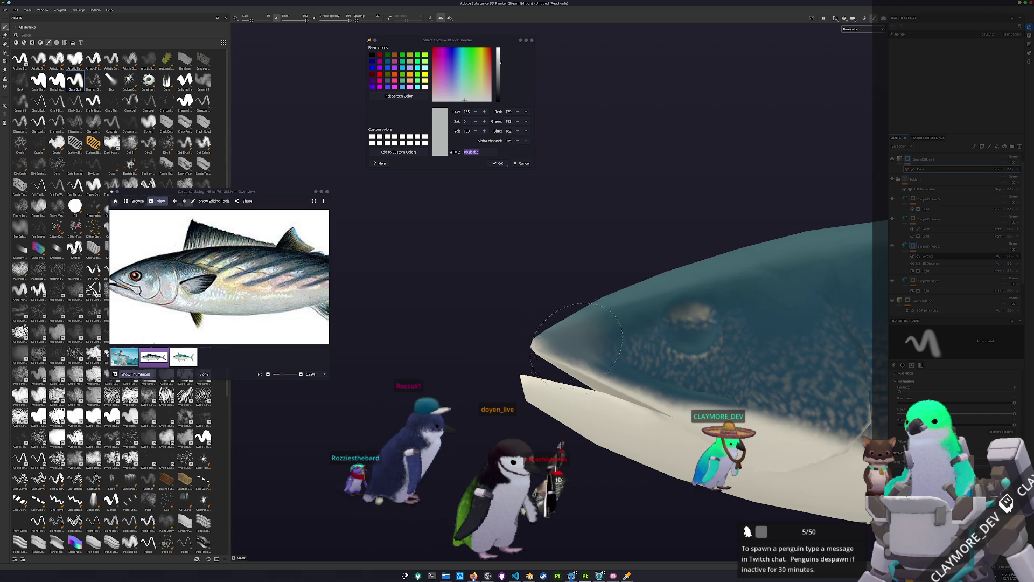
{"action": "left_click_drag", "start_coordinate": [744, 405], "coordinate": [621, 414], "text": "alt"}
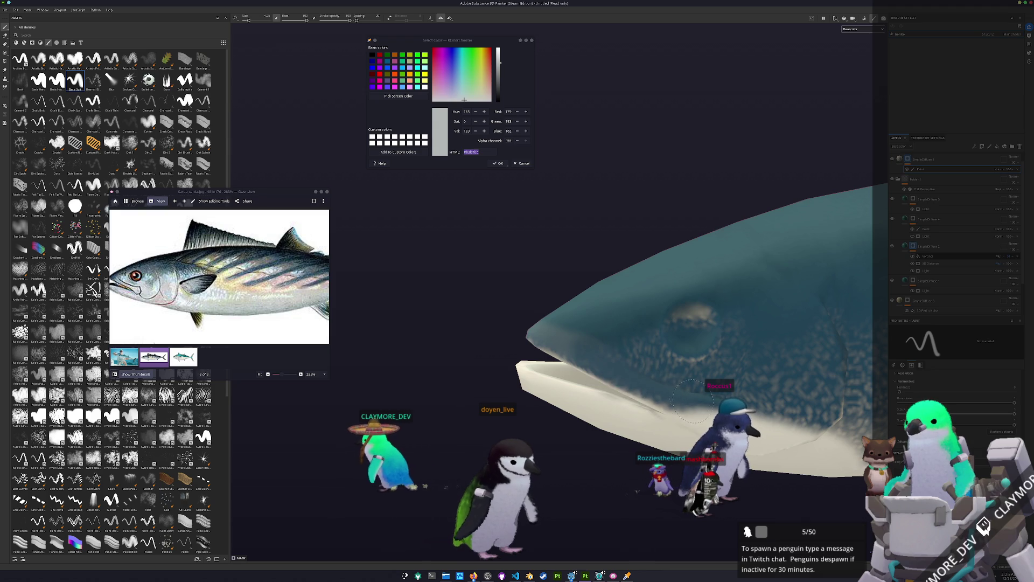
{"action": "left_click_drag", "start_coordinate": [772, 428], "coordinate": [635, 355], "text": "alt"}
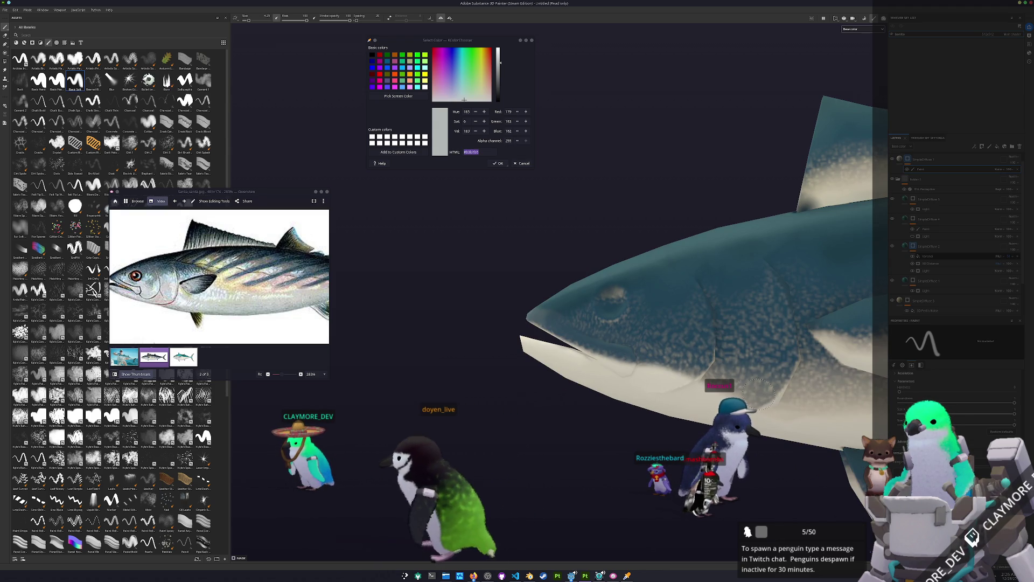
{"action": "left_click_drag", "start_coordinate": [751, 392], "coordinate": [634, 365], "text": "alt"}
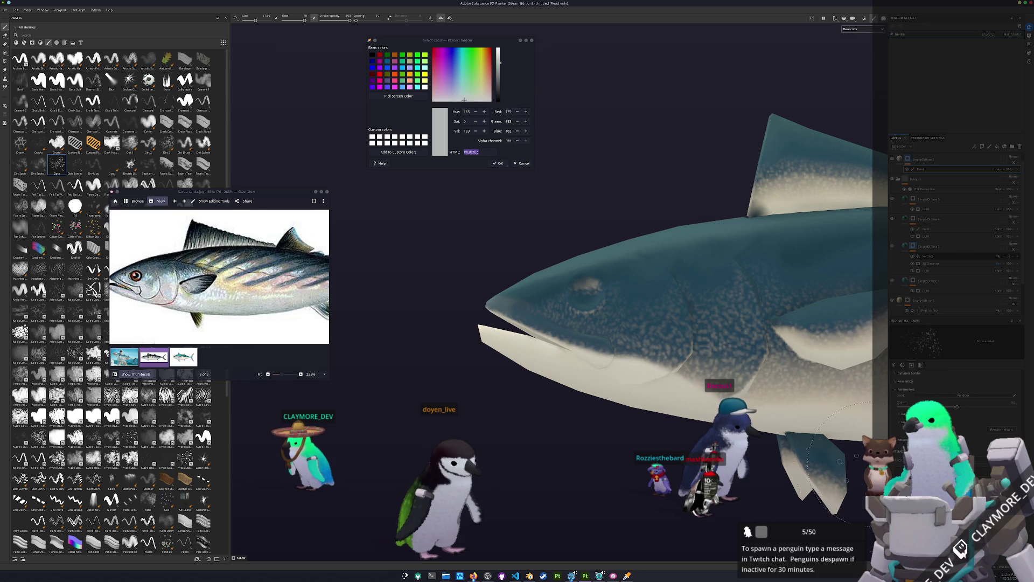
{"action": "scroll", "coordinate": [626, 374], "scroll_direction": "up", "scroll_amount": 2}
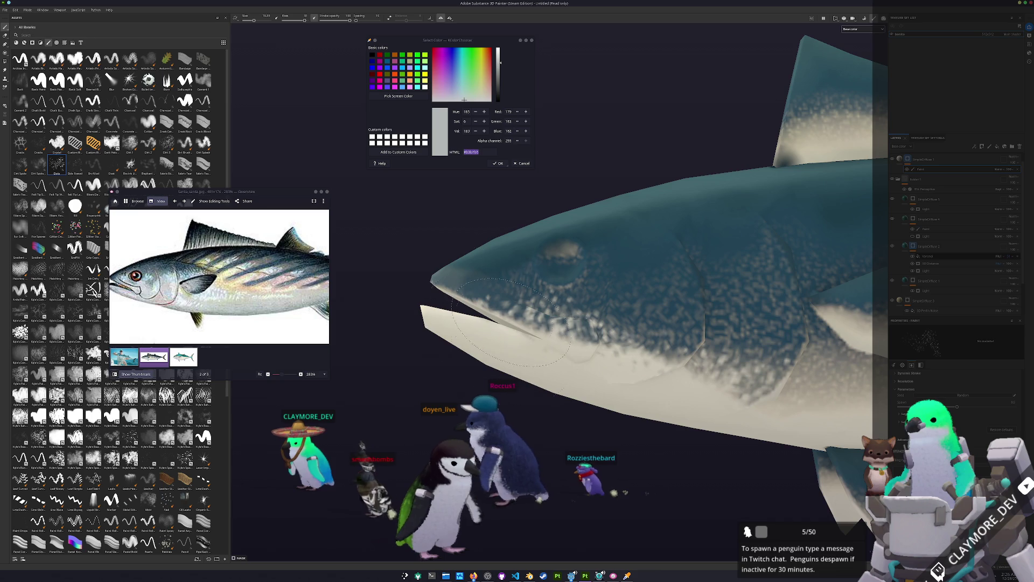
{"action": "left_click_drag", "start_coordinate": [597, 361], "coordinate": [546, 357], "text": "alt"}
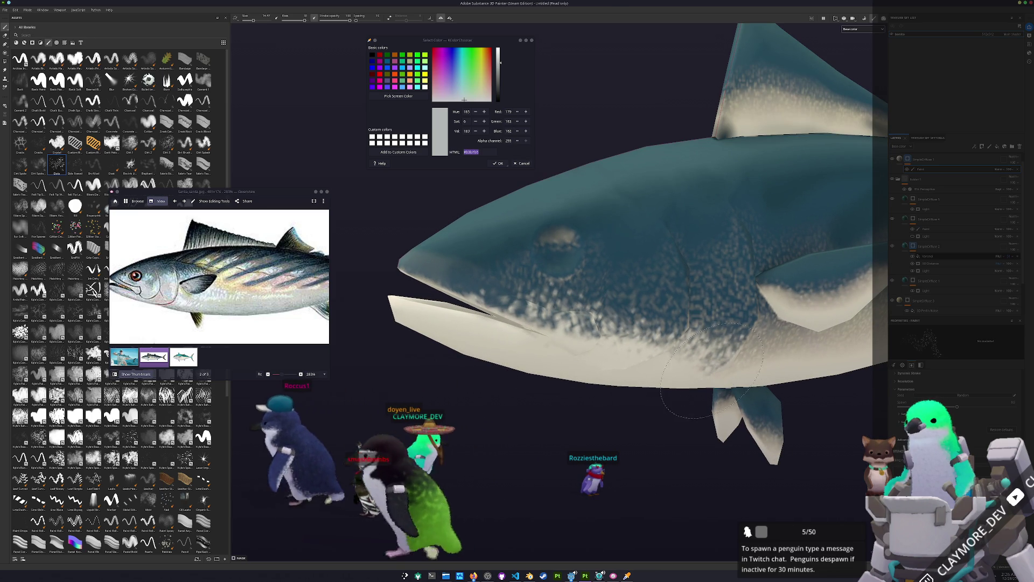
{"action": "left_click_drag", "start_coordinate": [578, 352], "coordinate": [628, 336], "text": "alt"}
- Paint pale cream speckles across the head and along the belly, redoing the cheek stroke once
{"action": "left_click_drag", "start_coordinate": [573, 353], "coordinate": [692, 259]}
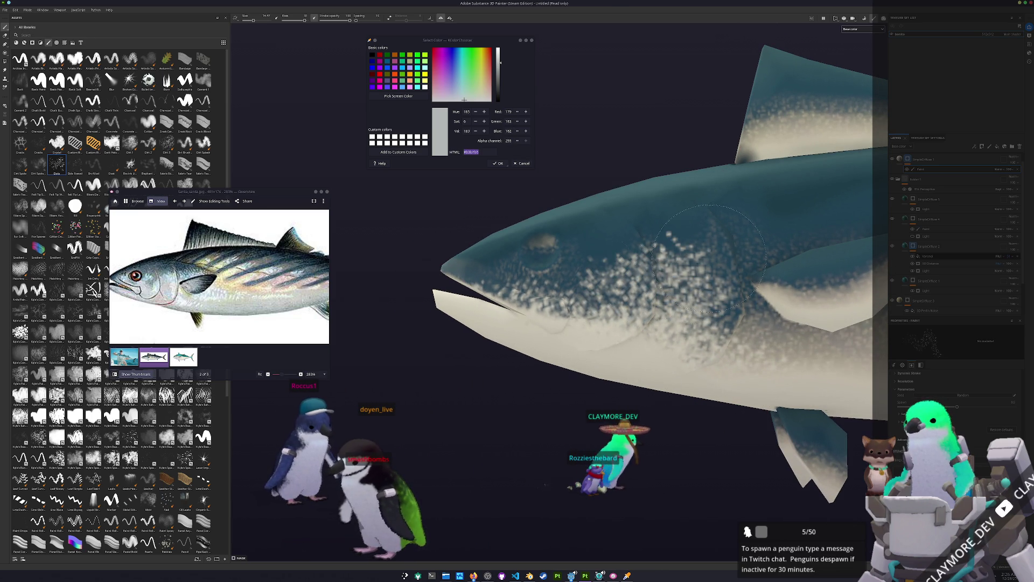
{"action": "key", "text": "ctrl+z"}
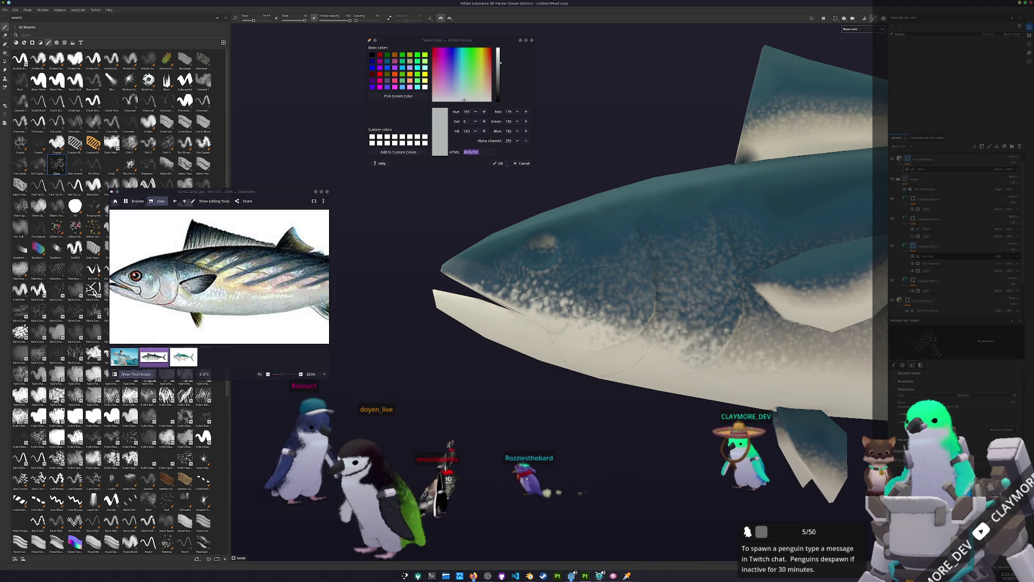
{"action": "left_click_drag", "start_coordinate": [598, 294], "coordinate": [679, 260]}
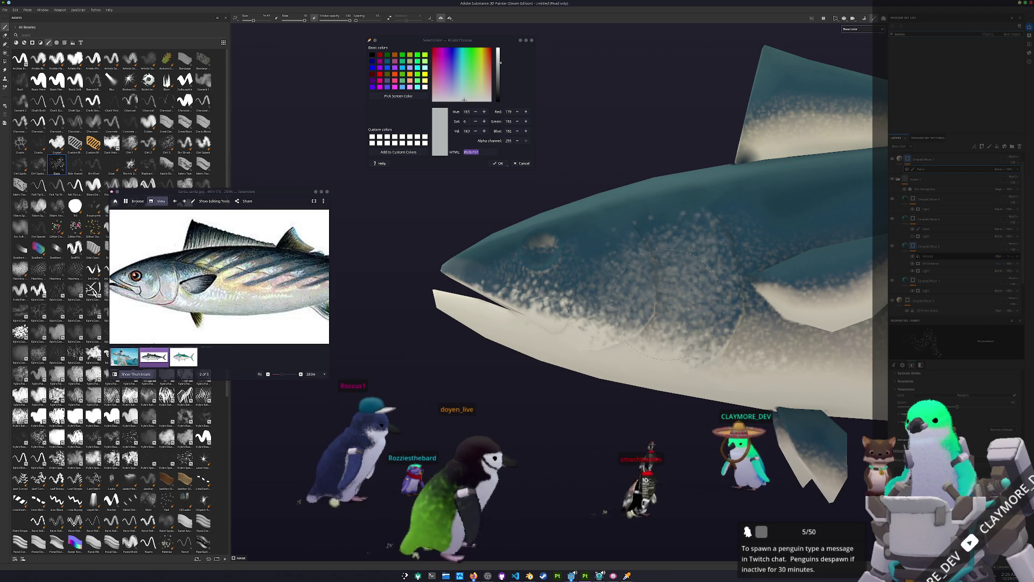
{"action": "mouse_move", "coordinate": [680, 252]}
{"action": "left_mouse_down", "text": "alt"}
{"action": "mouse_move", "coordinate": [646, 350]}
{"action": "mouse_move", "coordinate": [579, 300]}
{"action": "left_mouse_up", "text": "alt"}
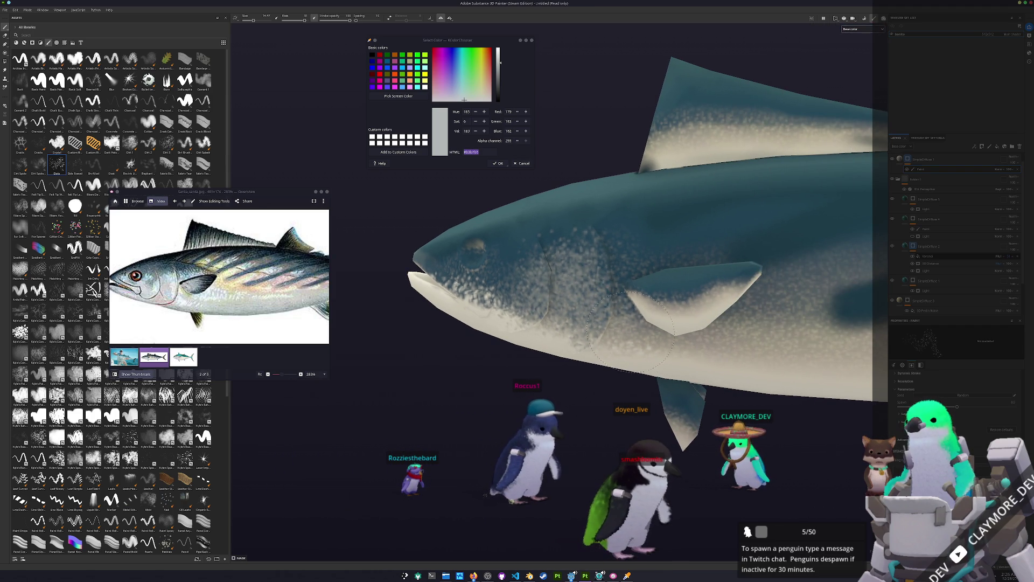
{"action": "scroll", "coordinate": [501, 384], "scroll_direction": "down", "scroll_amount": 3}
{"action": "left_click_drag", "start_coordinate": [501, 384], "coordinate": [366, 351], "text": "alt"}
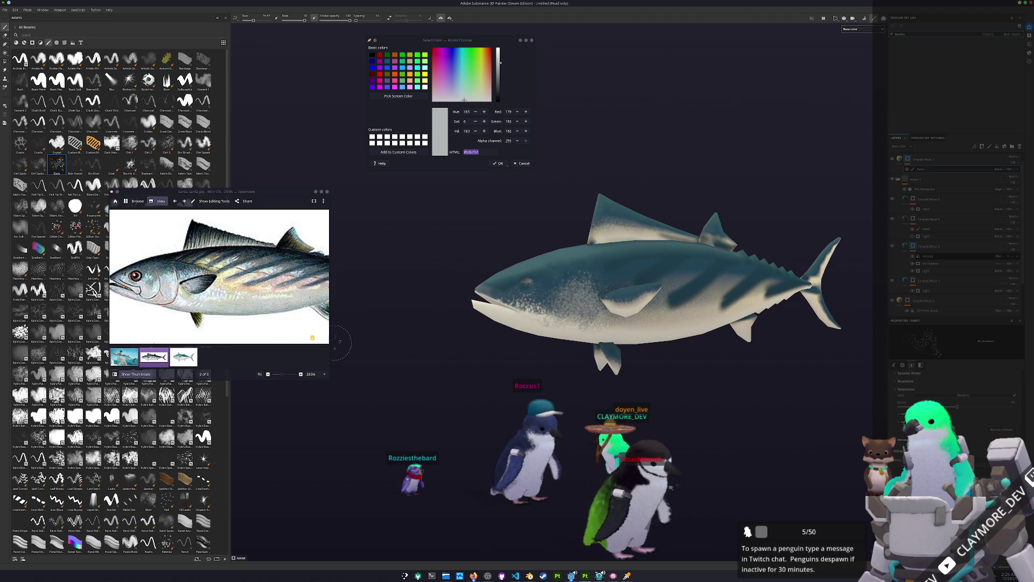
{"action": "scroll", "coordinate": [324, 336], "scroll_direction": "down", "scroll_amount": 2}
{"action": "scroll", "coordinate": [572, 350], "scroll_direction": "up", "scroll_amount": 2}
{"action": "scroll", "coordinate": [566, 352], "scroll_direction": "up", "scroll_amount": 2}
{"action": "scroll", "coordinate": [556, 352], "scroll_direction": "up", "scroll_amount": 2}
{"action": "scroll", "coordinate": [556, 352], "scroll_direction": "up", "scroll_amount": 2}
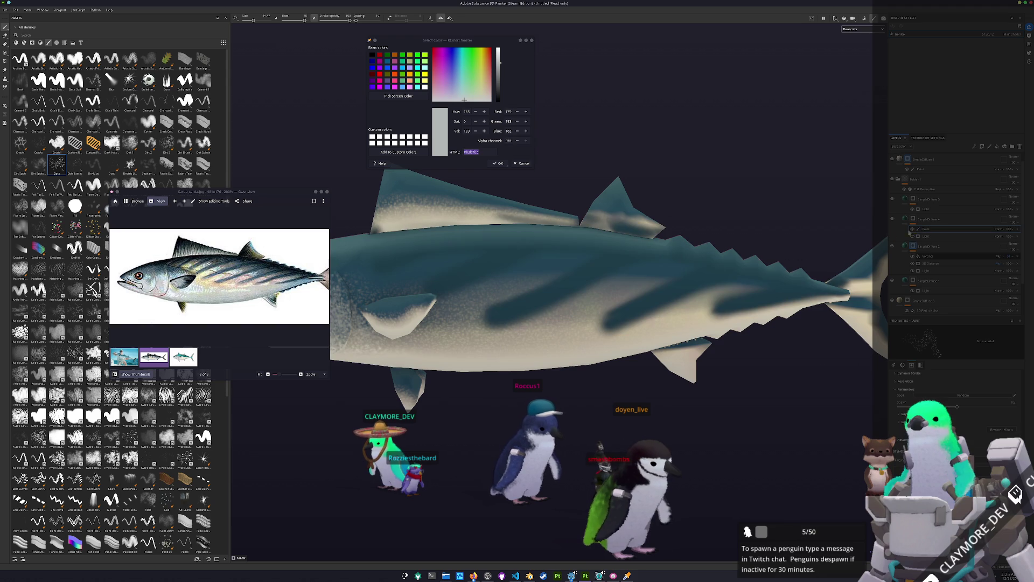
{"action": "scroll", "coordinate": [498, 342], "scroll_direction": "up", "scroll_amount": 2}
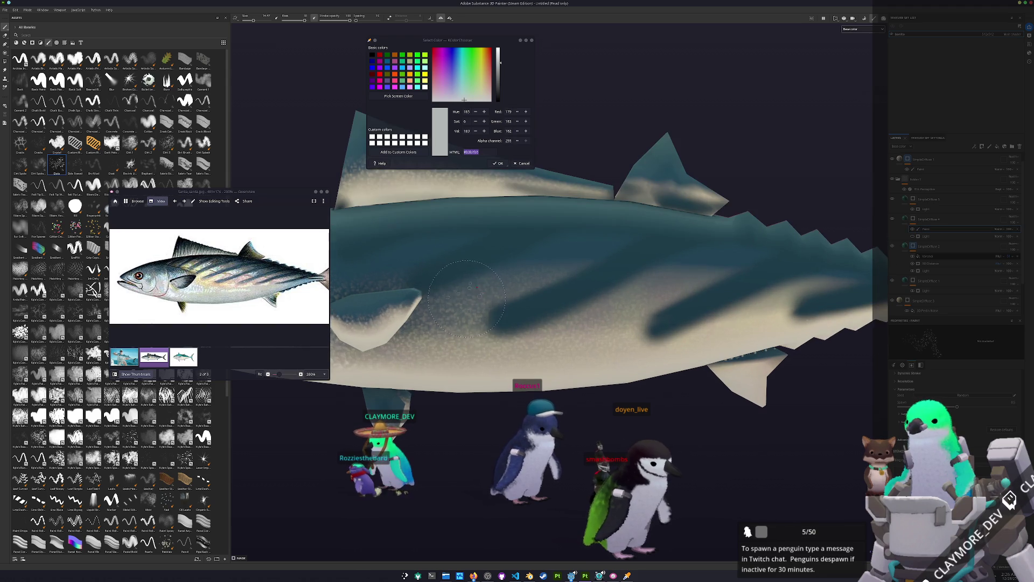
{"action": "scroll", "coordinate": [497, 342], "scroll_direction": "up", "scroll_amount": 1}
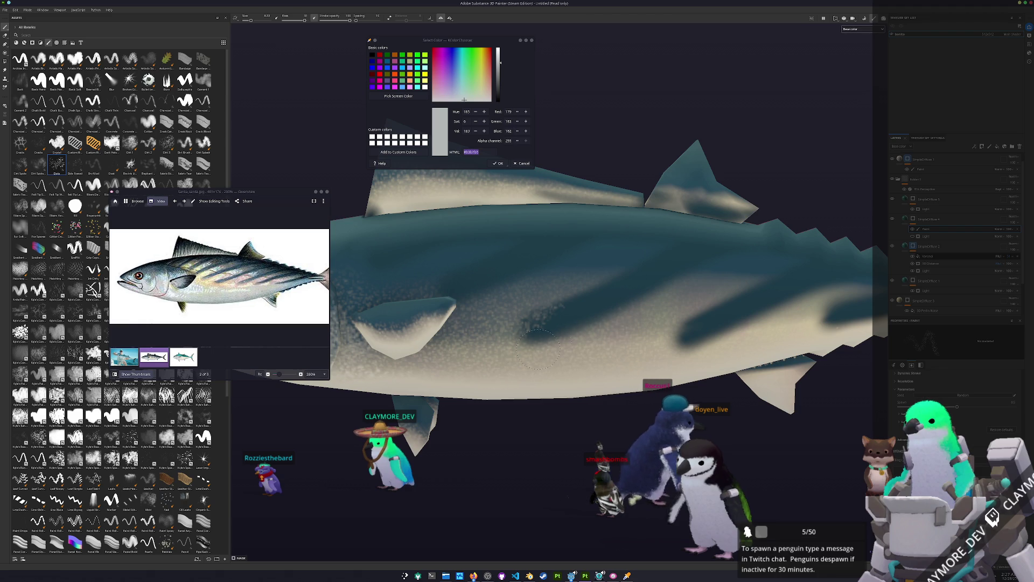
- Orbit along the flank toward the tail and back while blending cream speckles into the lower belly
{"action": "left_click_drag", "start_coordinate": [581, 346], "coordinate": [575, 306], "text": "alt"}
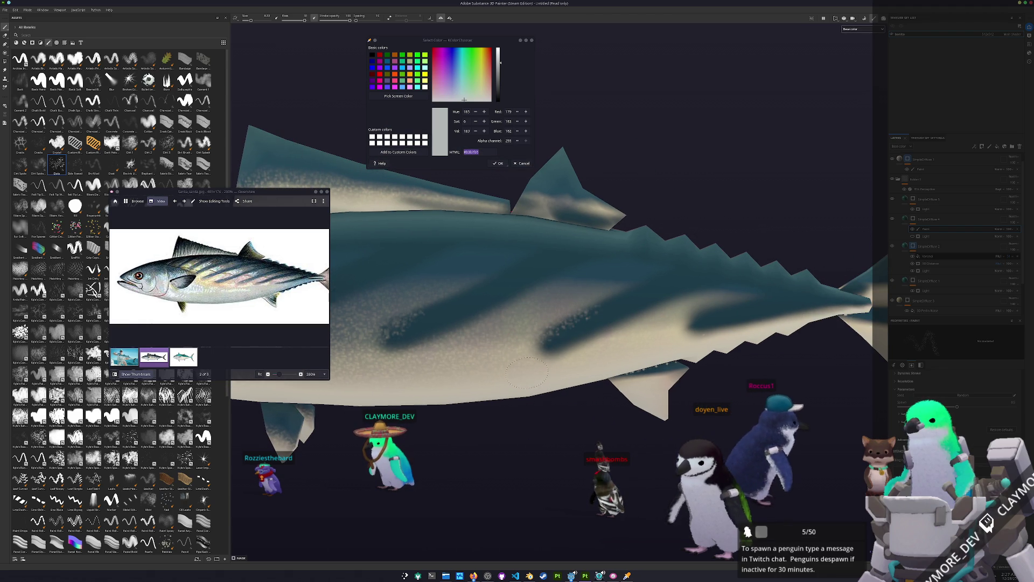
{"action": "left_click_drag", "start_coordinate": [557, 364], "coordinate": [616, 310], "text": "alt"}
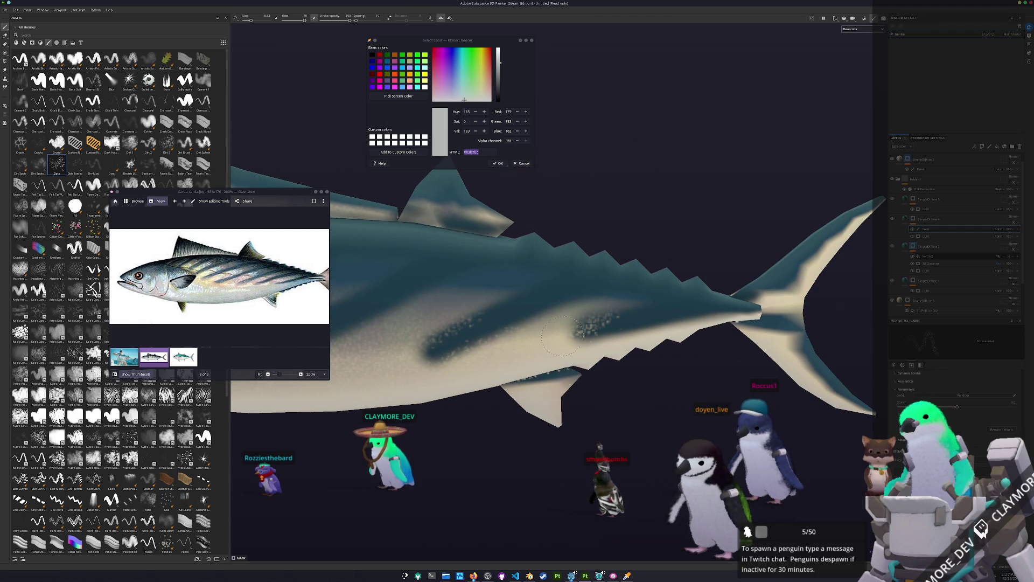
{"action": "left_click_drag", "start_coordinate": [636, 342], "coordinate": [507, 381], "text": "alt"}
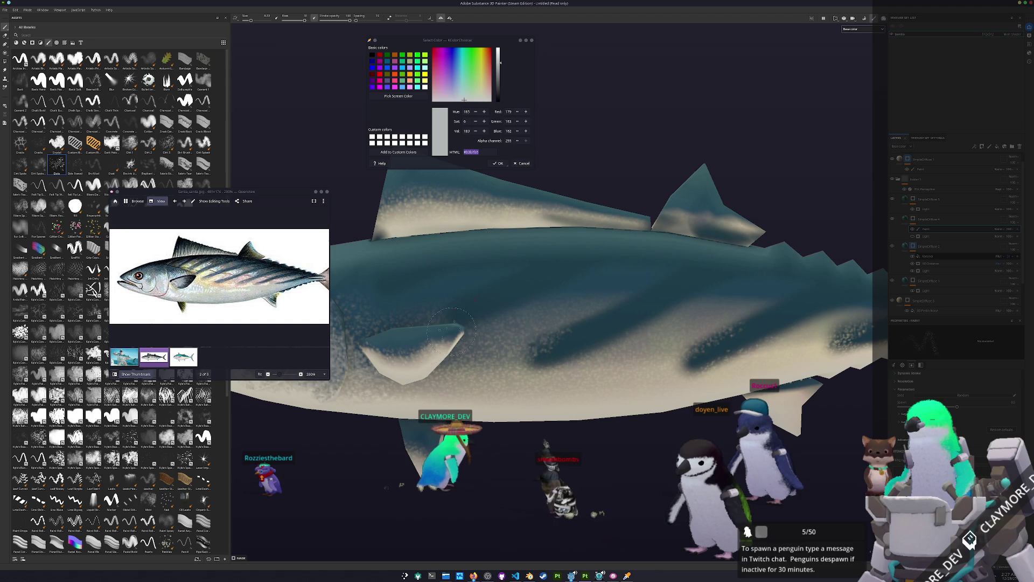
{"action": "left_click_drag", "start_coordinate": [439, 301], "coordinate": [470, 311], "text": "alt"}
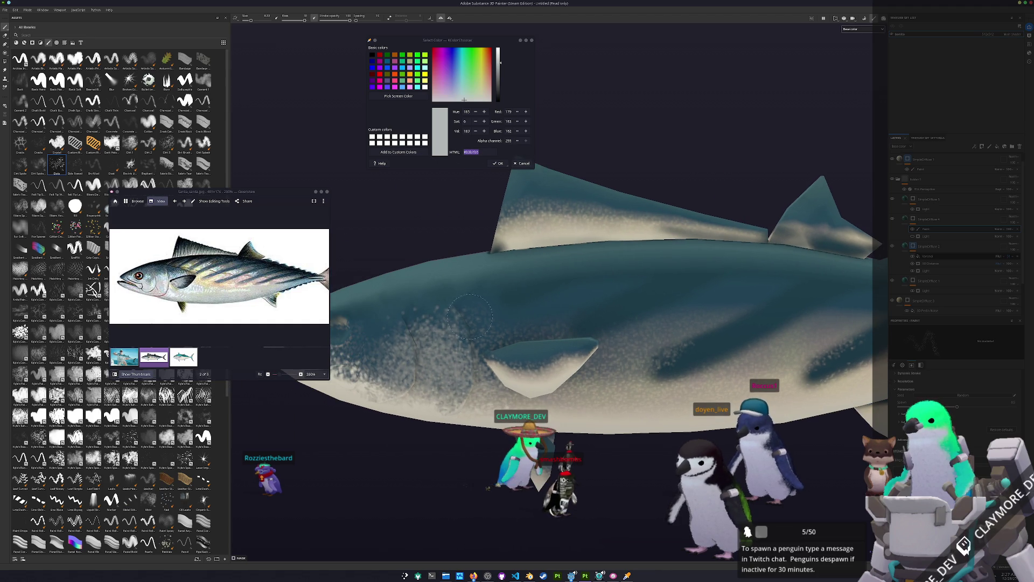
{"action": "scroll", "coordinate": [490, 279], "scroll_direction": "down", "scroll_amount": 2}
{"action": "scroll", "coordinate": [491, 278], "scroll_direction": "down", "scroll_amount": 2}
{"action": "scroll", "coordinate": [491, 279], "scroll_direction": "down", "scroll_amount": 2}
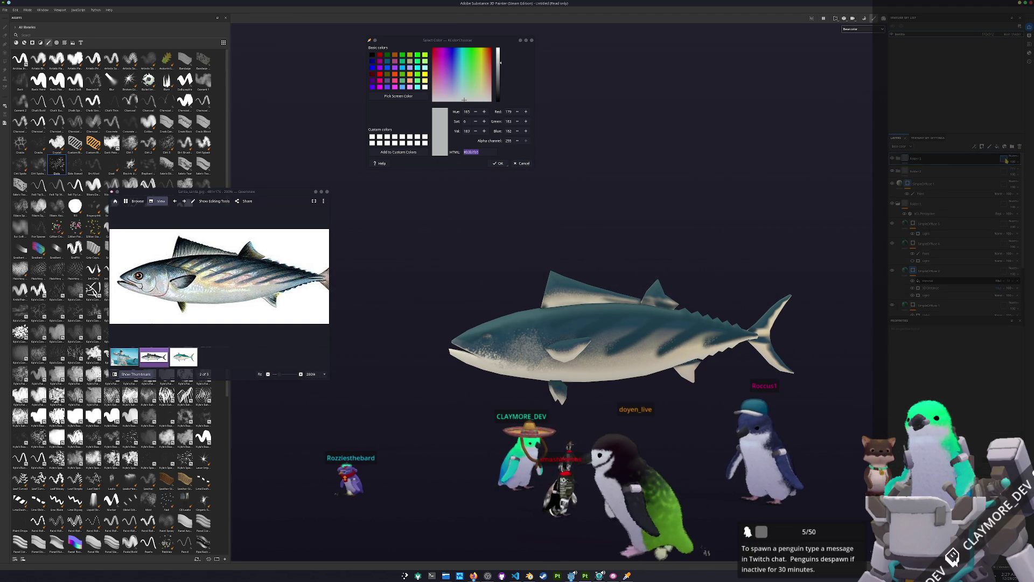
- Add a new paint layer to the stack and select it for the flank stripe pass
{"action": "left_click", "coordinate": [995, 147]}
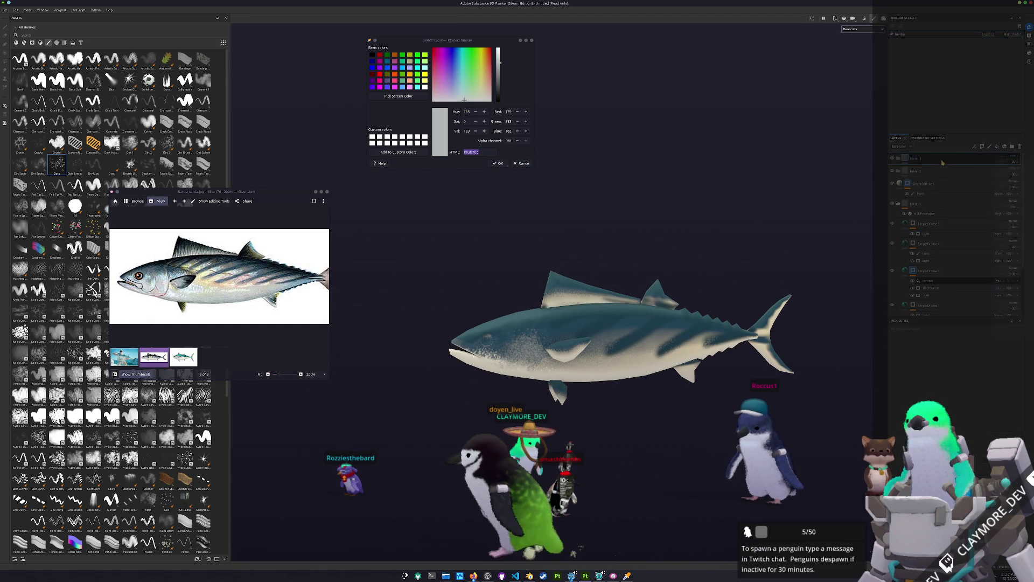
{"action": "left_click", "coordinate": [962, 388]}
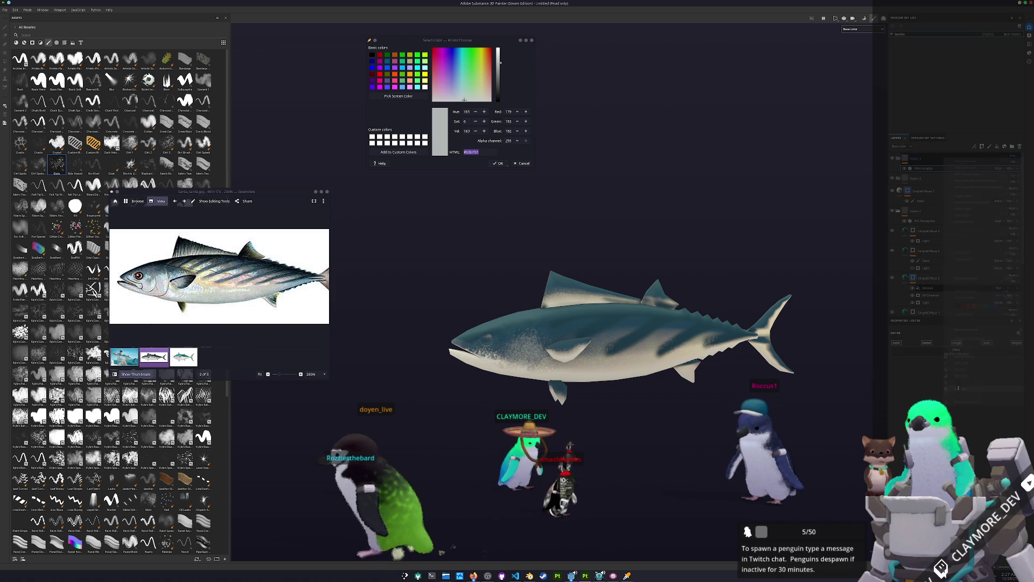
{"action": "scroll", "coordinate": [574, 378], "scroll_direction": "up", "scroll_amount": 2}
{"action": "scroll", "coordinate": [574, 378], "scroll_direction": "up", "scroll_amount": 2}
{"action": "scroll", "coordinate": [557, 347], "scroll_direction": "up", "scroll_amount": 2}
{"action": "scroll", "coordinate": [599, 324], "scroll_direction": "down", "scroll_amount": 1}
{"action": "scroll", "coordinate": [648, 303], "scroll_direction": "up", "scroll_amount": 1}
{"action": "left_click_drag", "start_coordinate": [647, 303], "coordinate": [601, 327], "text": "alt"}
{"action": "left_click", "coordinate": [917, 193]}
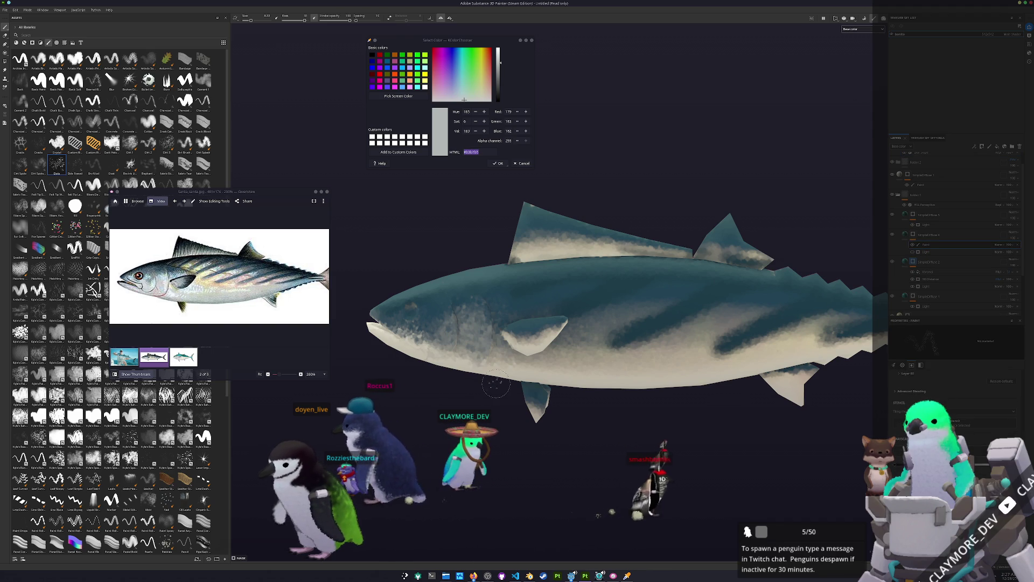
{"action": "scroll", "coordinate": [584, 345], "scroll_direction": "up", "scroll_amount": 1}
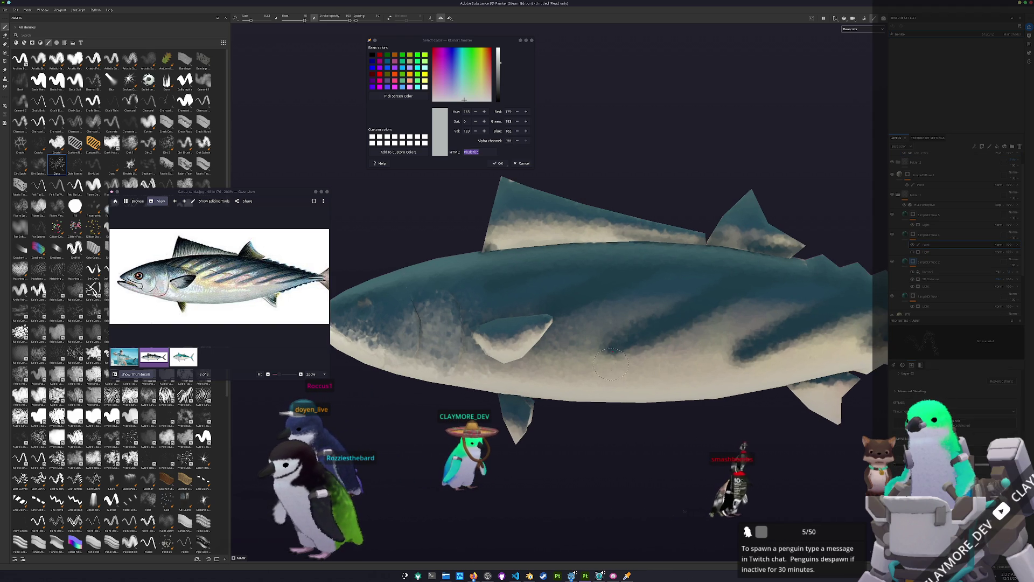
- Work along the flank toward the tail deepening the dark stripes, then return to the head
{"action": "middle_click_drag", "start_coordinate": [728, 321], "coordinate": [554, 361], "text": "alt"}
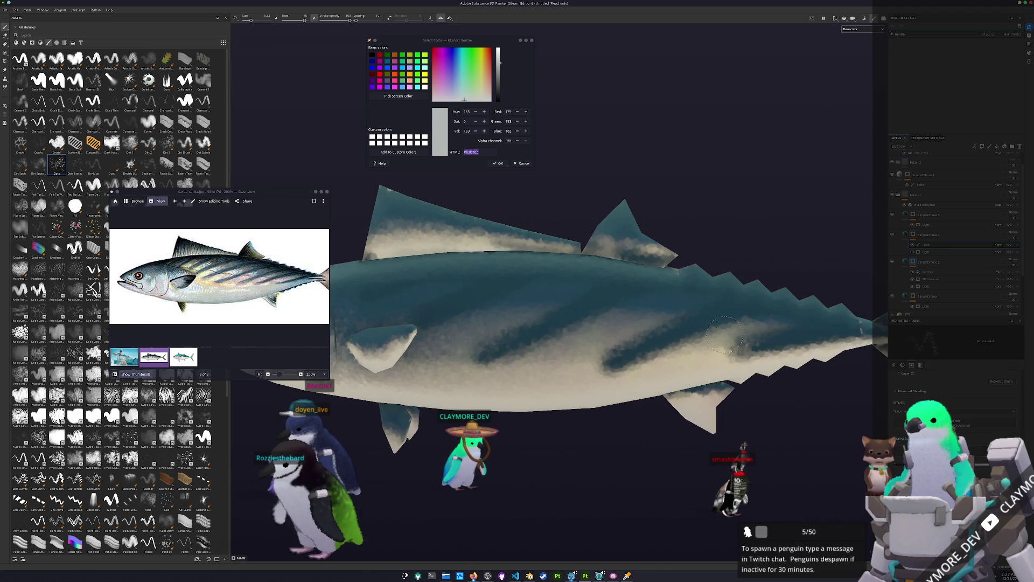
{"action": "mouse_move", "coordinate": [686, 343]}
{"action": "middle_mouse_down", "text": "alt"}
{"action": "mouse_move", "coordinate": [573, 334]}
{"action": "mouse_move", "coordinate": [643, 317]}
{"action": "middle_mouse_up", "text": "alt"}
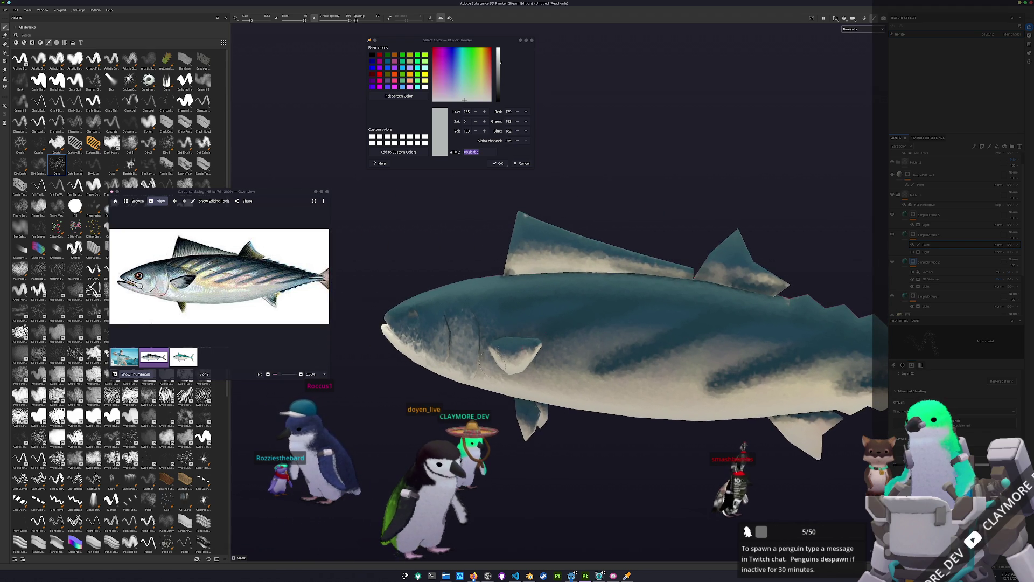
{"action": "middle_click_drag", "start_coordinate": [568, 308], "coordinate": [670, 311], "text": "alt"}
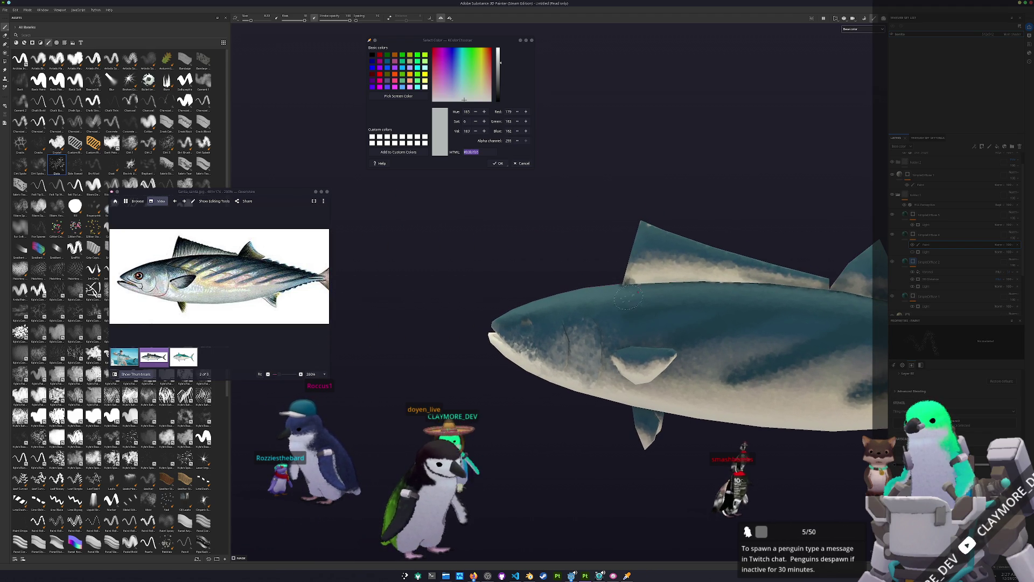
{"action": "scroll", "coordinate": [687, 340], "scroll_direction": "down", "scroll_amount": 3}
{"action": "scroll", "coordinate": [686, 340], "scroll_direction": "down", "scroll_amount": 3}
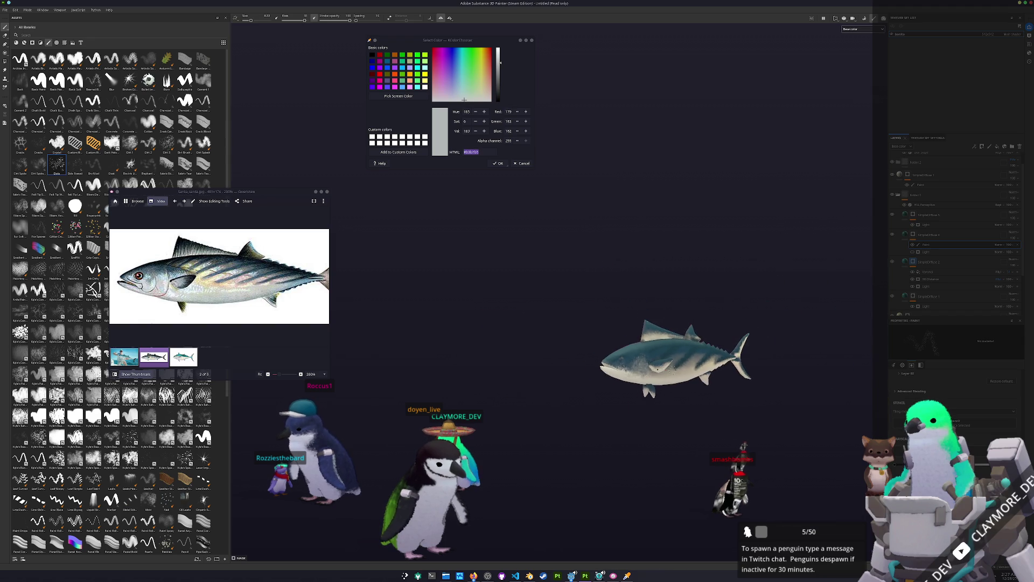
{"action": "mouse_move", "coordinate": [687, 339]}
{"action": "middle_mouse_down", "text": "alt"}
{"action": "mouse_move", "coordinate": [557, 335]}
{"action": "mouse_move", "coordinate": [571, 315]}
{"action": "middle_mouse_up", "text": "alt"}
{"action": "scroll", "coordinate": [554, 314], "scroll_direction": "up", "scroll_amount": 3}
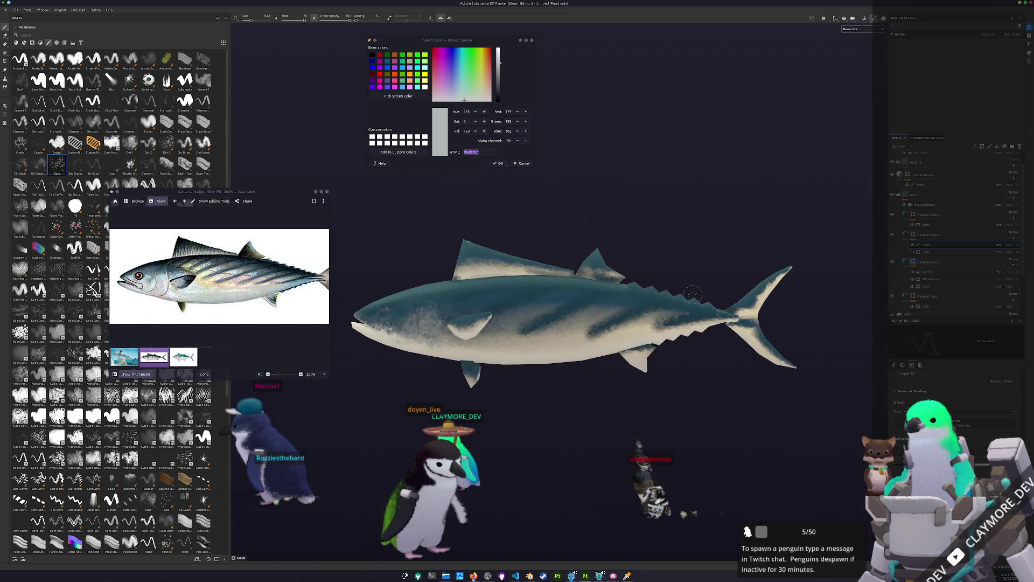
{"action": "scroll", "coordinate": [592, 282], "scroll_direction": "up", "scroll_amount": 2}
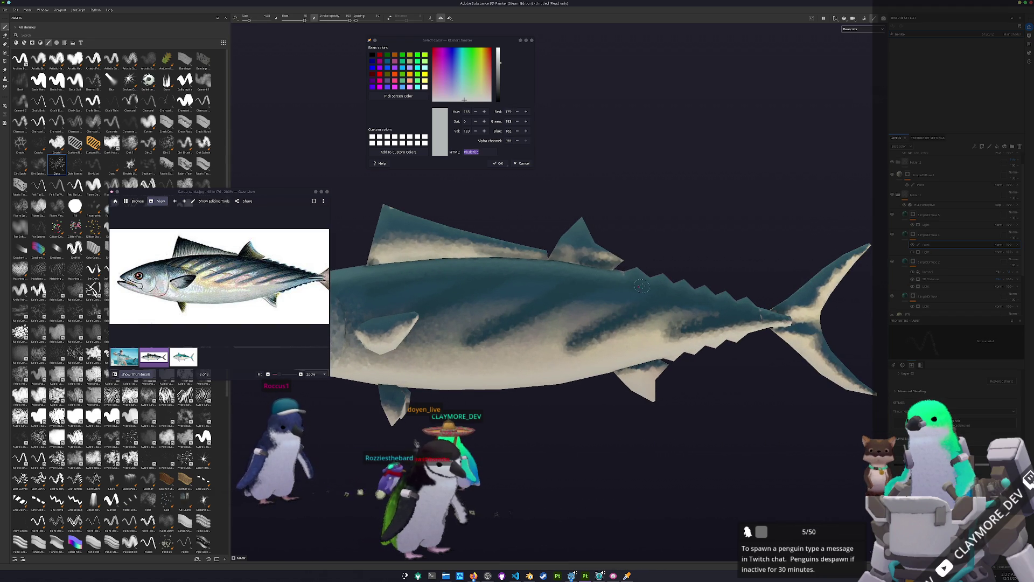
{"action": "left_click_drag", "start_coordinate": [665, 287], "coordinate": [576, 312], "text": "alt"}
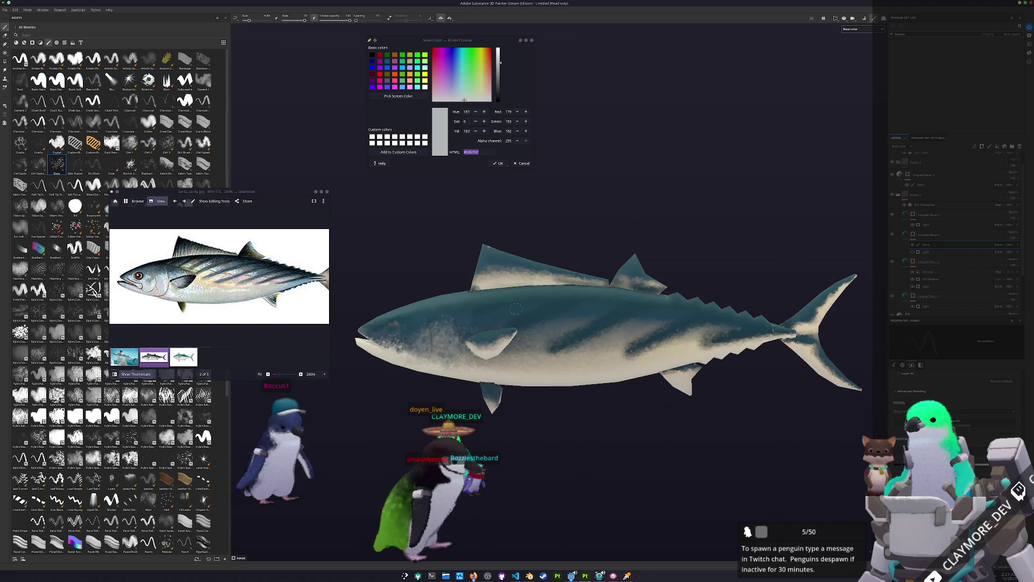
{"action": "scroll", "coordinate": [573, 333], "scroll_direction": "down", "scroll_amount": 2}
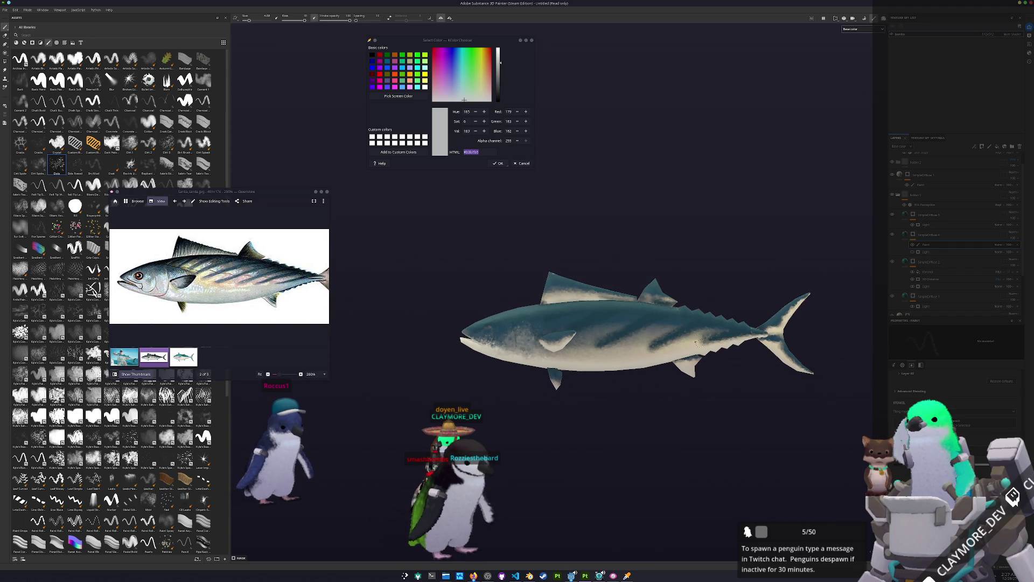
{"action": "middle_click_drag", "start_coordinate": [598, 333], "coordinate": [574, 333], "text": "alt"}
{"action": "scroll", "coordinate": [333, 272], "scroll_direction": "up", "scroll_amount": 1, "text": "ctrl"}
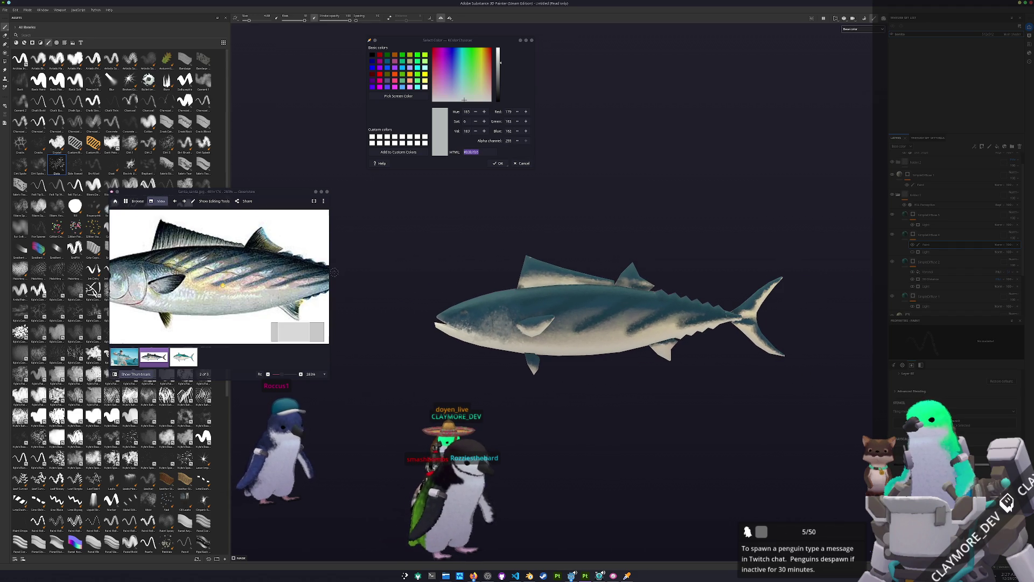
{"action": "left_click_drag", "start_coordinate": [482, 335], "coordinate": [465, 338], "text": "alt"}
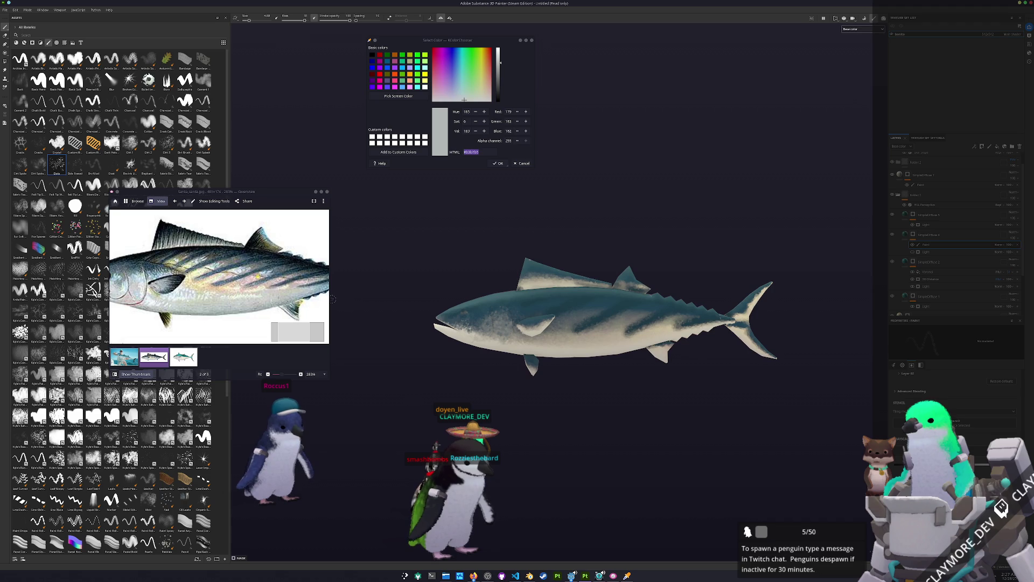
{"action": "scroll", "coordinate": [926, 271], "scroll_direction": "down", "scroll_amount": 3}
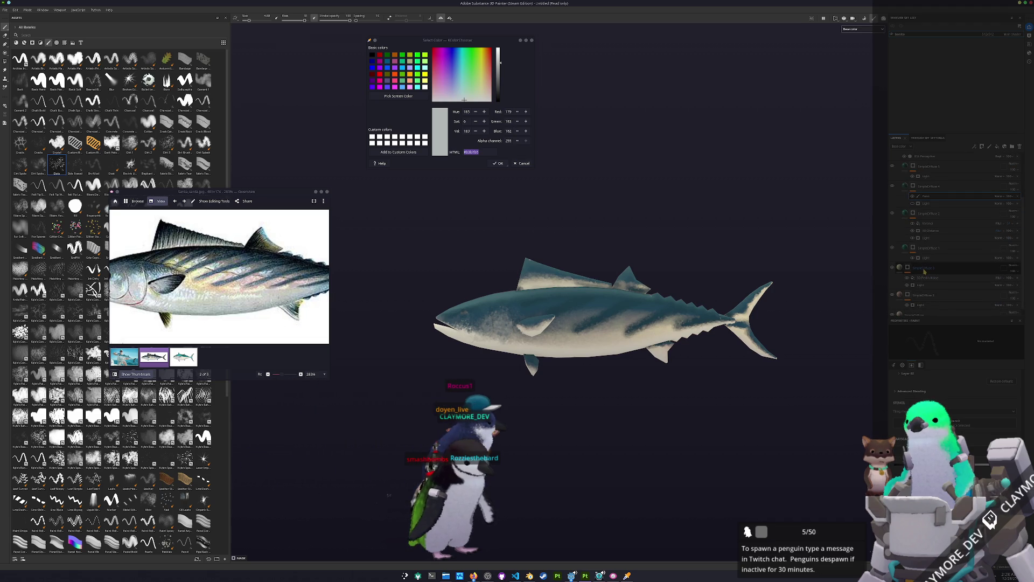
- Inspect the lower paint layers and move one layer to a new position in the stack
{"action": "left_click", "coordinate": [922, 273]}
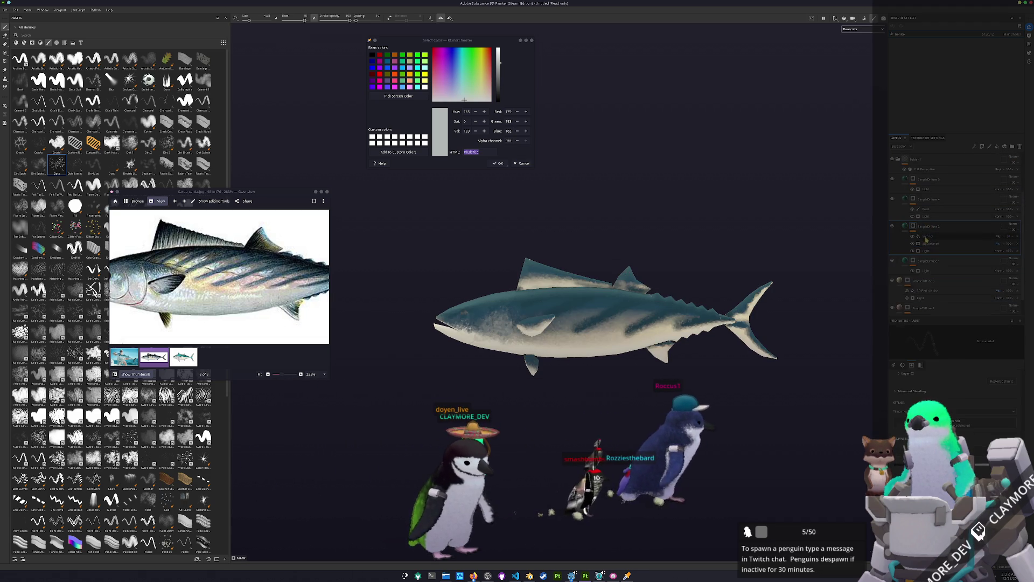
{"action": "left_click", "coordinate": [914, 266]}
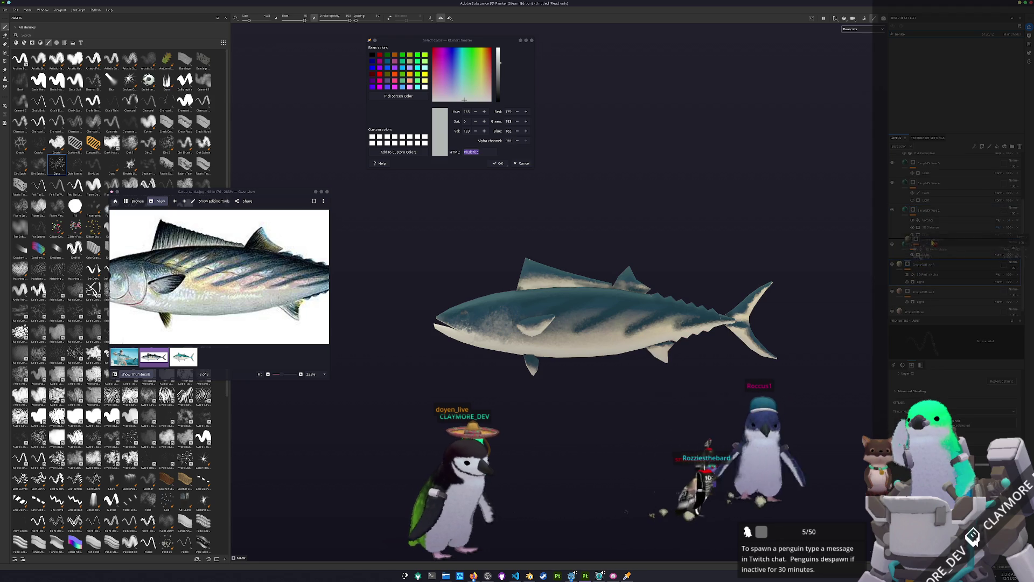
{"action": "left_click_drag", "start_coordinate": [932, 241], "coordinate": [923, 274]}
{"action": "left_click", "coordinate": [921, 263]}
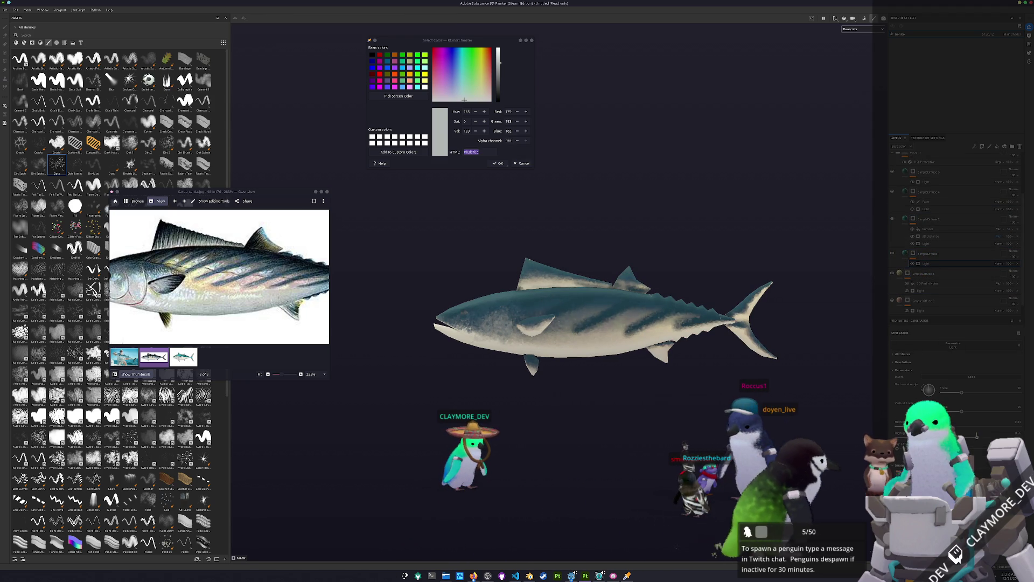
- Check the fish's tail and zoom the bonito reference photo in on its tail
{"action": "mouse_move", "coordinate": [817, 318]}
{"action": "left_mouse_down", "text": "alt"}
{"action": "mouse_move", "coordinate": [793, 317]}
{"action": "mouse_move", "coordinate": [731, 351]}
{"action": "left_mouse_up", "text": "alt"}
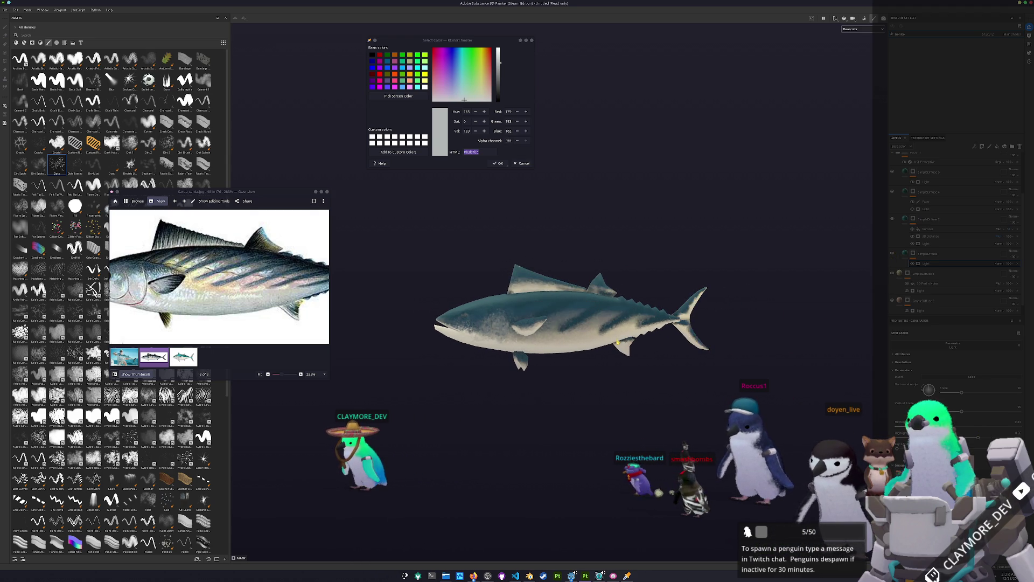
{"action": "scroll", "coordinate": [512, 333], "scroll_direction": "up", "scroll_amount": 1}
{"action": "left_click", "coordinate": [297, 286]}
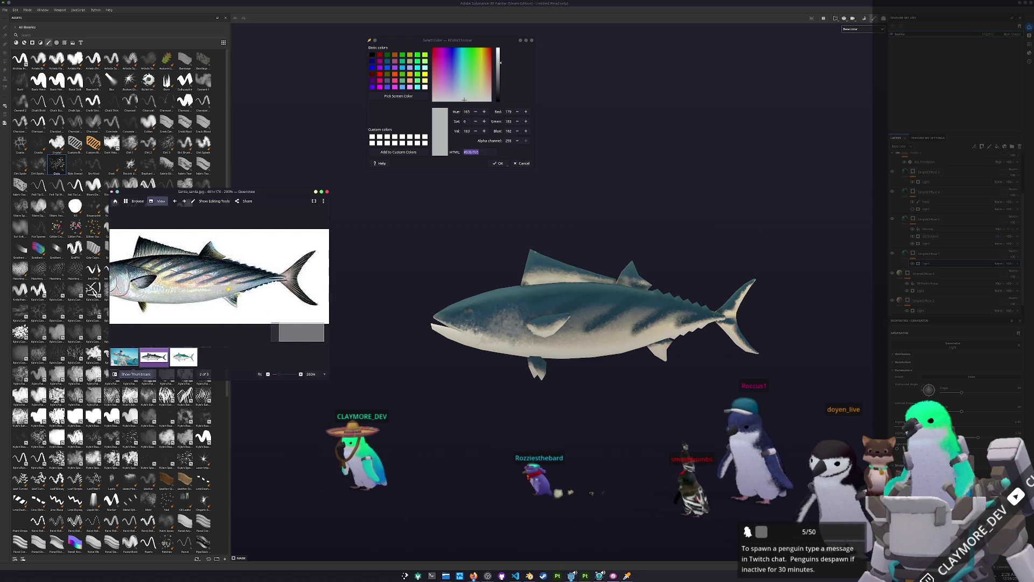
{"action": "scroll", "coordinate": [297, 285], "scroll_direction": "up", "scroll_amount": 2, "text": "ctrl"}
{"action": "scroll", "coordinate": [296, 285], "scroll_direction": "up", "scroll_amount": 1, "text": "ctrl"}
- Sample the pale pinkish-grey tail colour from the reference with Pick Screen Color
{"action": "left_click", "coordinate": [398, 96]}
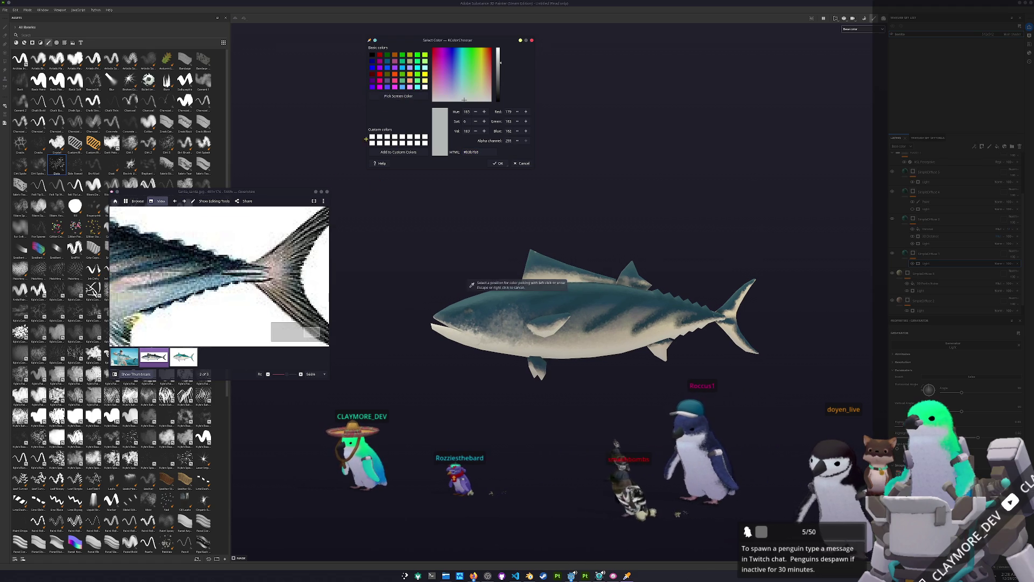
{"action": "left_click", "coordinate": [469, 284]}
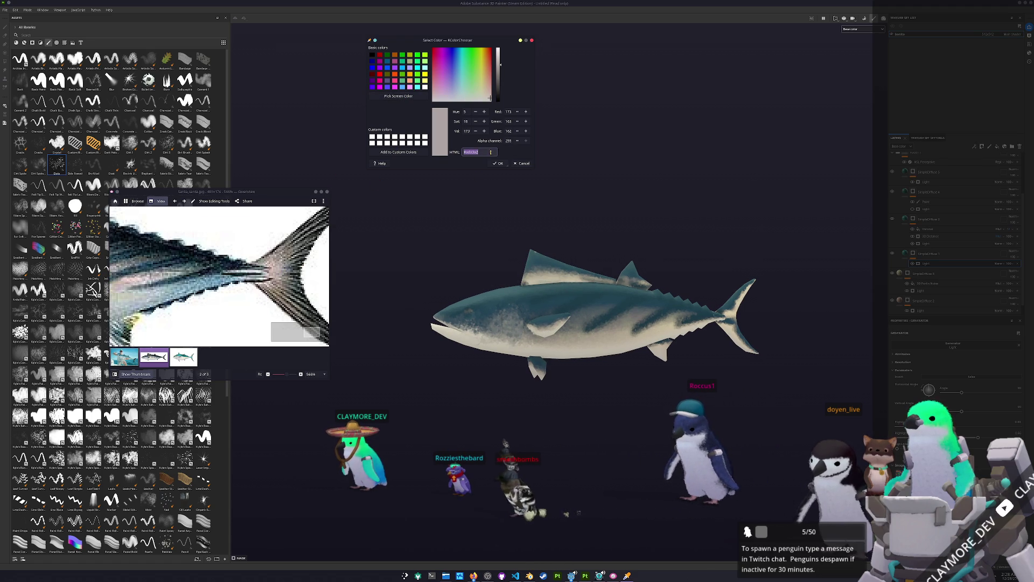
{"action": "left_click_drag", "start_coordinate": [788, 289], "coordinate": [743, 289], "text": "alt"}
- Choose the target paint layer and drag it up near the top of the stack
{"action": "left_click", "coordinate": [919, 197]}
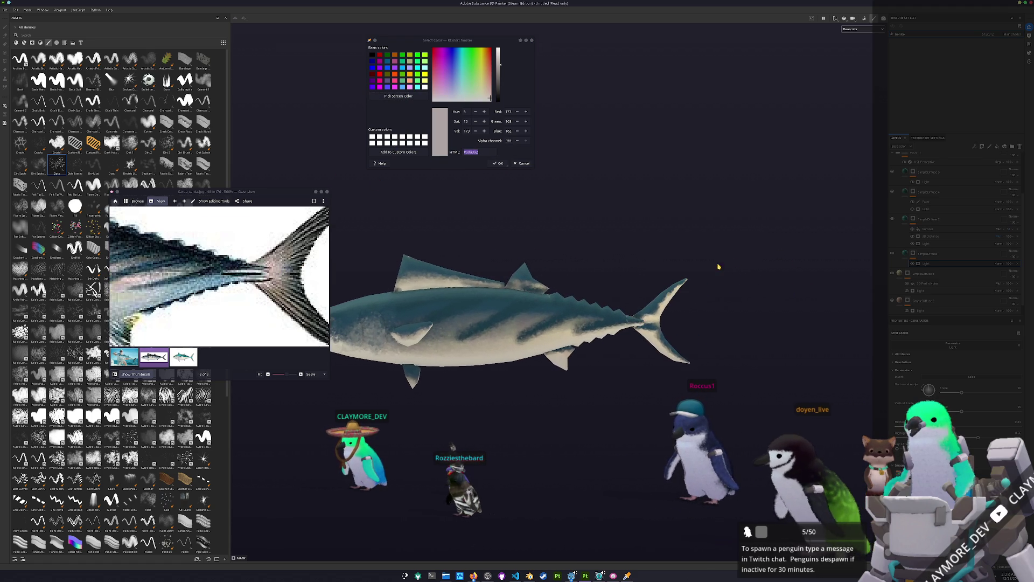
{"action": "left_click", "coordinate": [918, 285]}
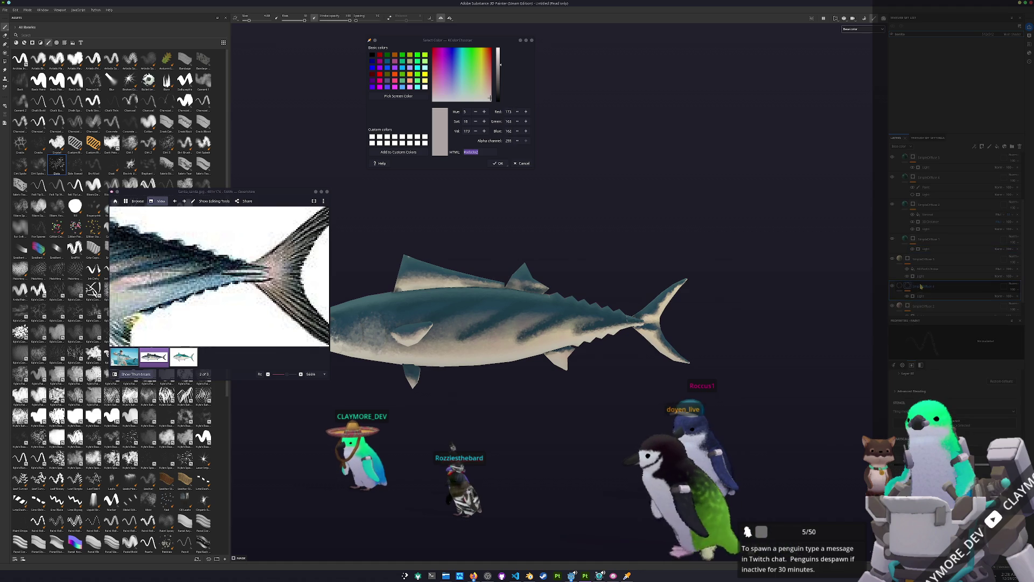
{"action": "mouse_move", "coordinate": [917, 285]}
{"action": "left_mouse_down"}
{"action": "mouse_move", "coordinate": [922, 154]}
{"action": "mouse_move", "coordinate": [917, 178]}
{"action": "left_mouse_up"}
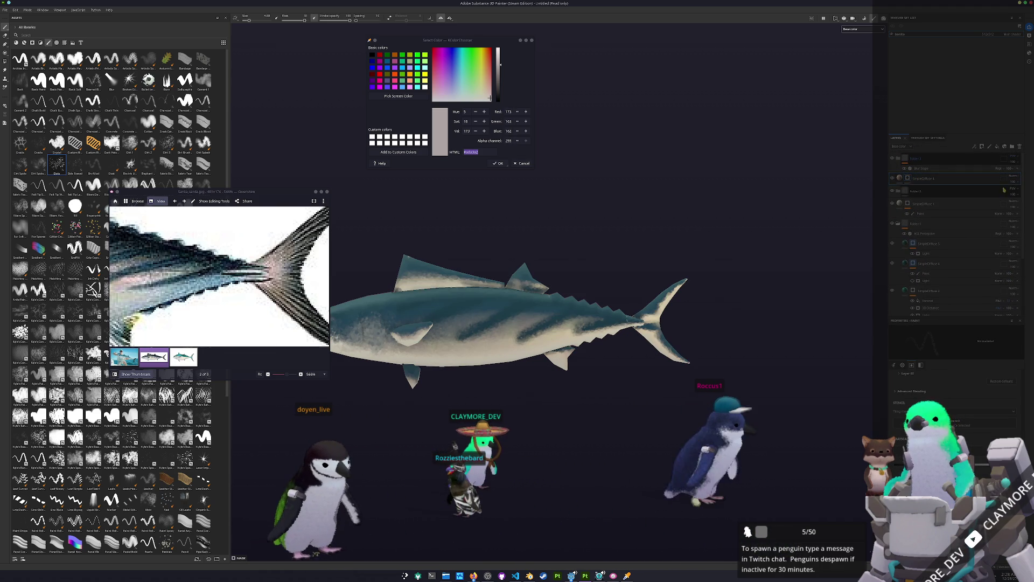
{"action": "right_click", "coordinate": [909, 180]}
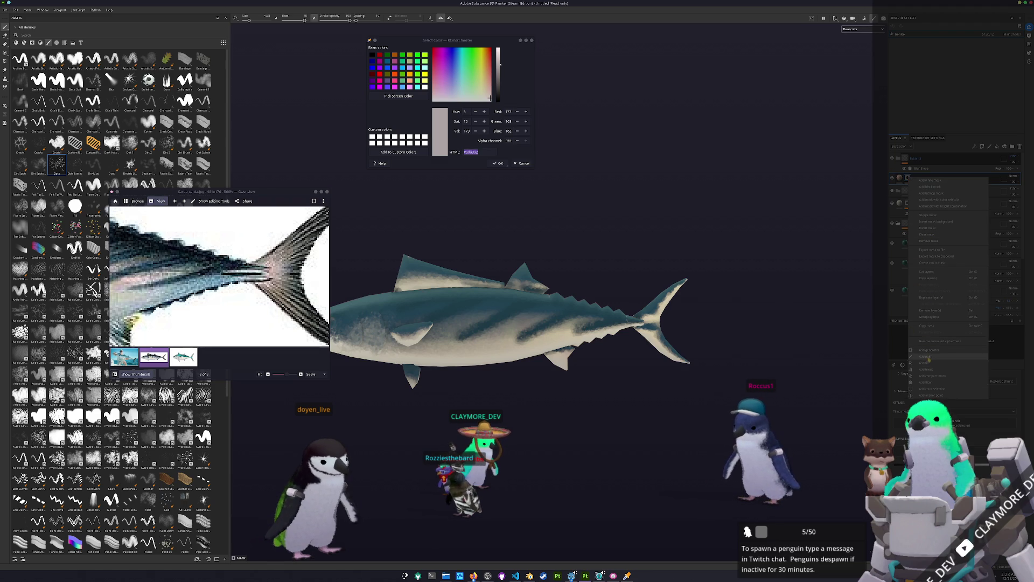
{"action": "scroll", "coordinate": [667, 313], "scroll_direction": "up", "scroll_amount": 3}
{"action": "scroll", "coordinate": [666, 313], "scroll_direction": "up", "scroll_amount": 3}
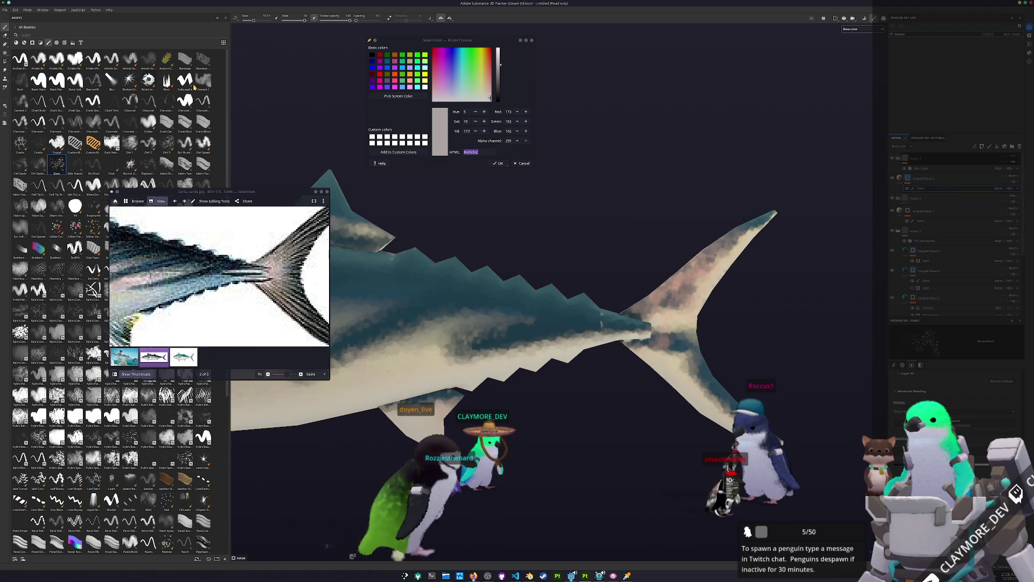
- Brush the sampled peach colour over the upper tail fin and orbit to check it against the dorsal side
{"action": "left_click", "coordinate": [76, 80]}
{"action": "mouse_move", "coordinate": [624, 260]}
{"action": "left_mouse_down"}
{"action": "mouse_move", "coordinate": [690, 327]}
{"action": "mouse_move", "coordinate": [766, 434]}
{"action": "mouse_move", "coordinate": [798, 446]}
{"action": "left_mouse_up"}
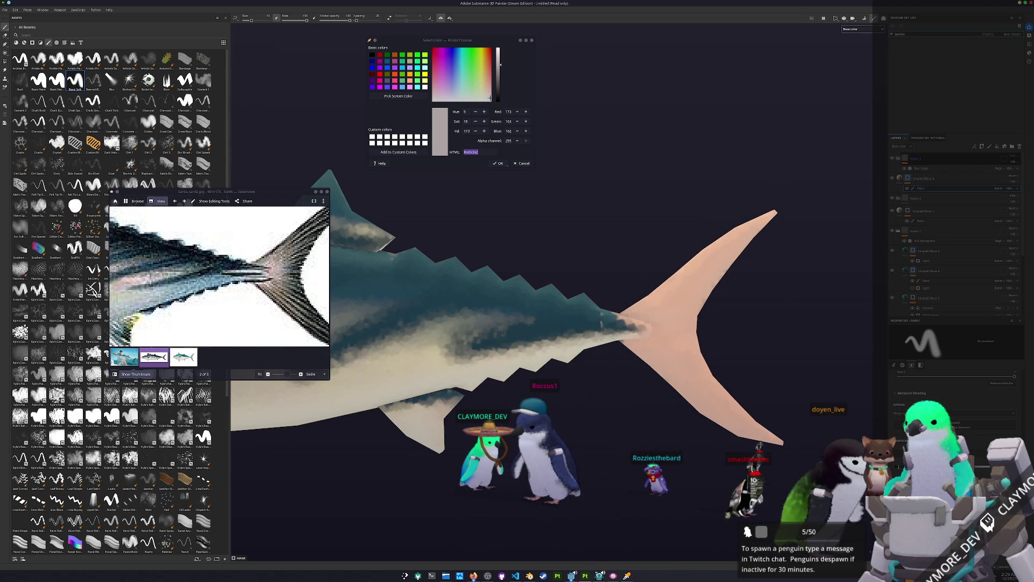
{"action": "scroll", "coordinate": [671, 380], "scroll_direction": "up", "scroll_amount": 3}
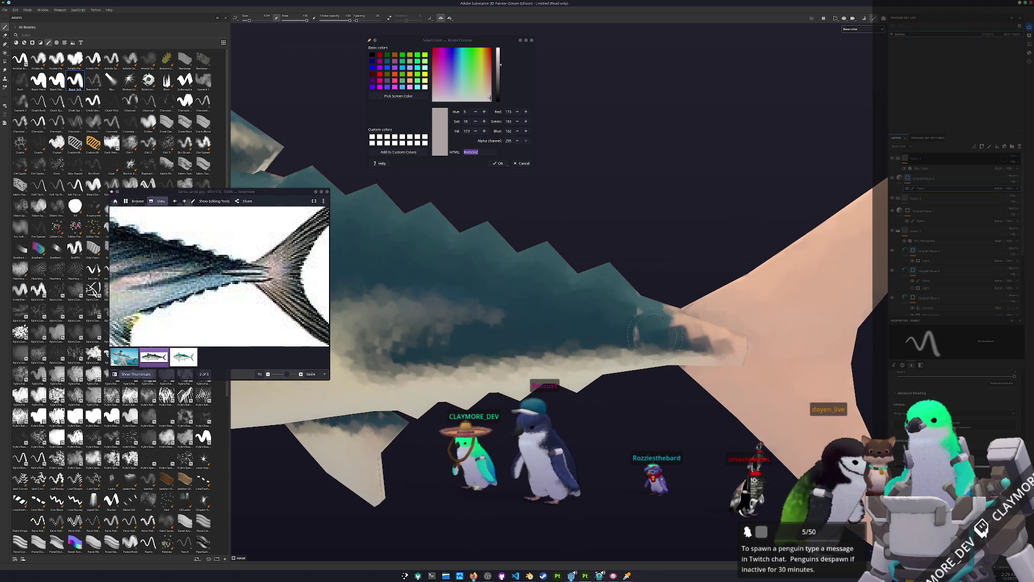
{"action": "left_click_drag", "start_coordinate": [707, 359], "coordinate": [673, 351], "text": "alt"}
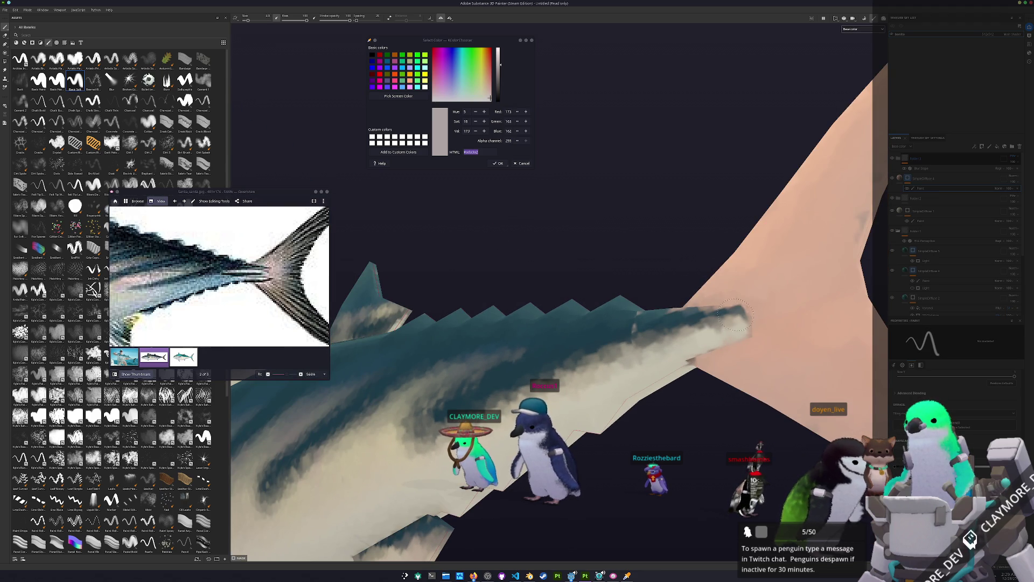
{"action": "left_click_drag", "start_coordinate": [740, 317], "coordinate": [740, 354], "text": "alt"}
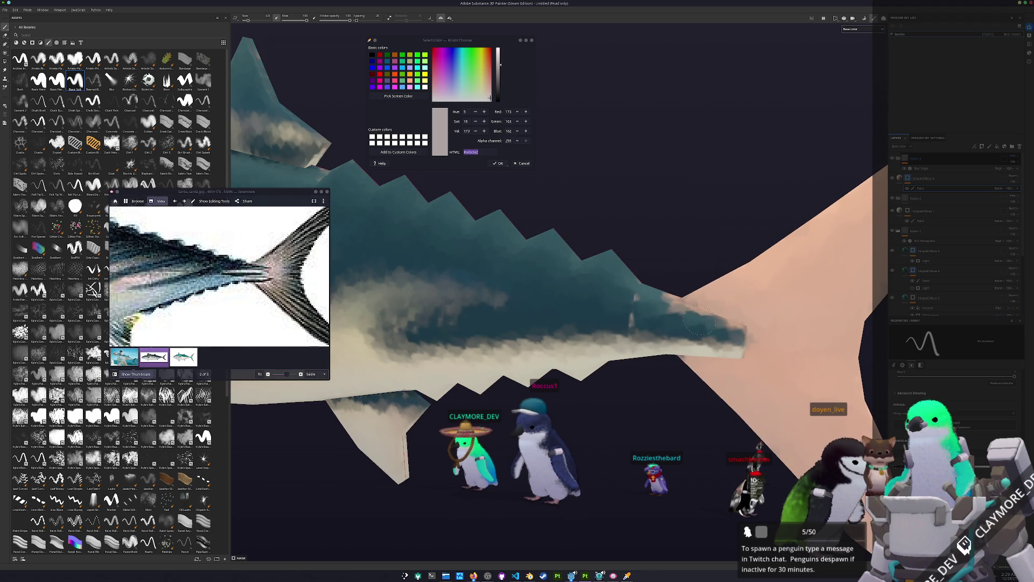
{"action": "mouse_move", "coordinate": [638, 303]}
{"action": "left_mouse_down", "text": "alt"}
{"action": "mouse_move", "coordinate": [643, 322]}
{"action": "mouse_move", "coordinate": [340, 277]}
{"action": "left_mouse_up", "text": "alt"}
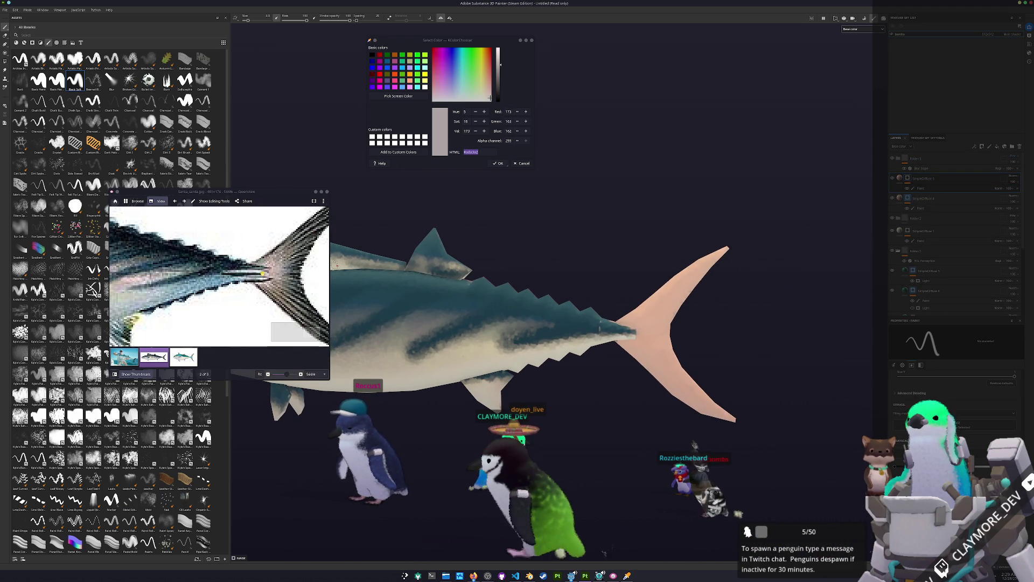
{"action": "scroll", "coordinate": [231, 258], "scroll_direction": "down", "scroll_amount": 5, "text": "ctrl"}
{"action": "scroll", "coordinate": [230, 258], "scroll_direction": "right", "scroll_amount": 2}
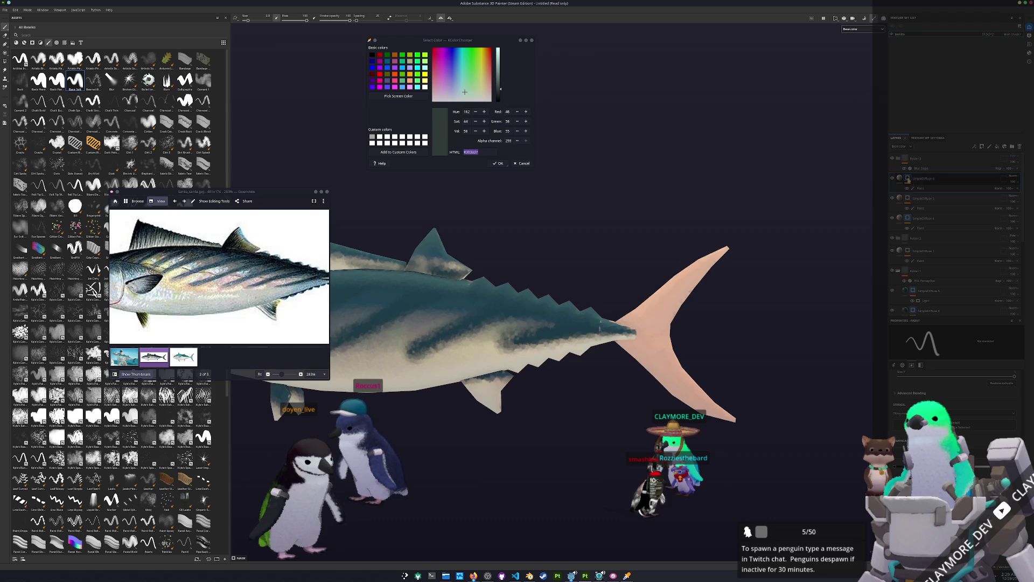
- Select the fill layer ready for the dark green tail pass
{"action": "left_click", "coordinate": [921, 188]}
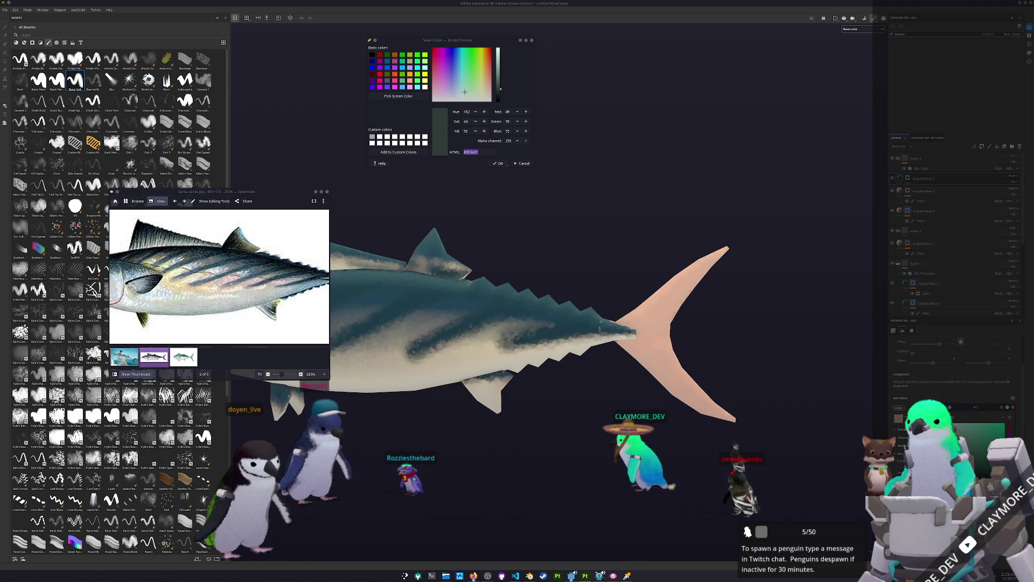
- Paint both tail lobes dark green and darken the light area at the tail base
{"action": "key", "text": "1"}
{"action": "scroll", "coordinate": [641, 305], "scroll_direction": "up", "scroll_amount": 2}
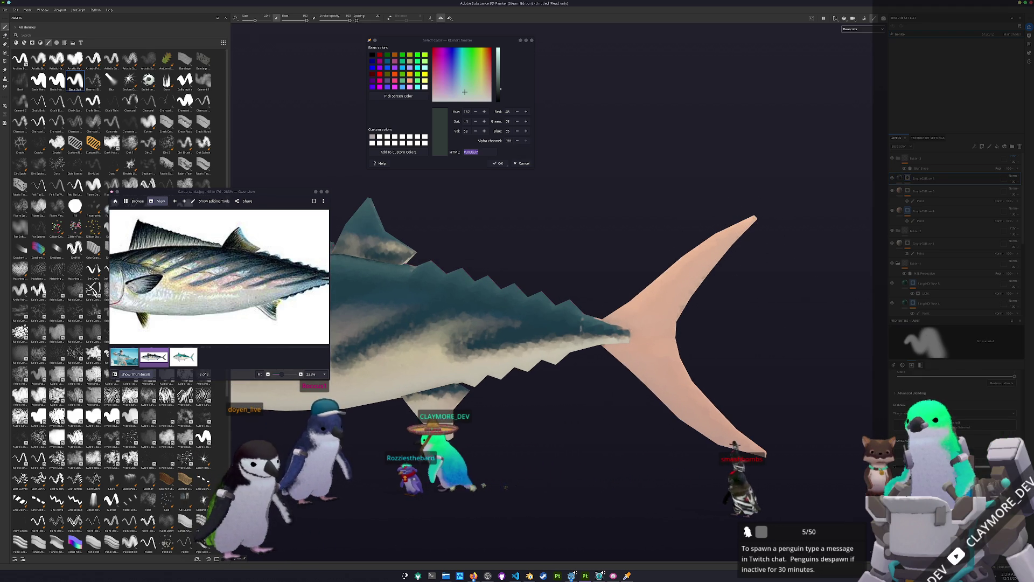
{"action": "left_click_drag", "start_coordinate": [668, 287], "coordinate": [706, 258]}
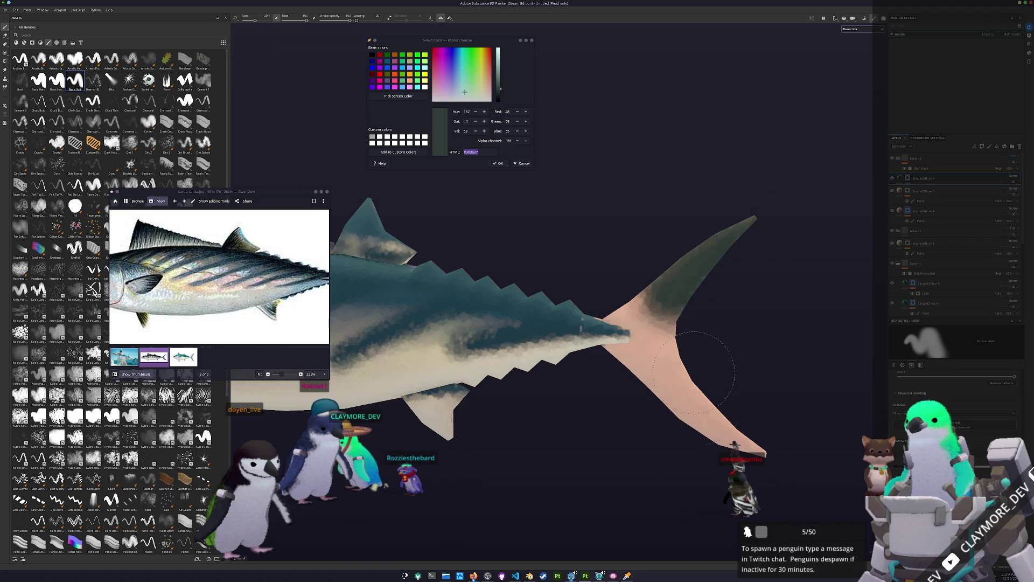
{"action": "left_click_drag", "start_coordinate": [694, 345], "coordinate": [645, 301]}
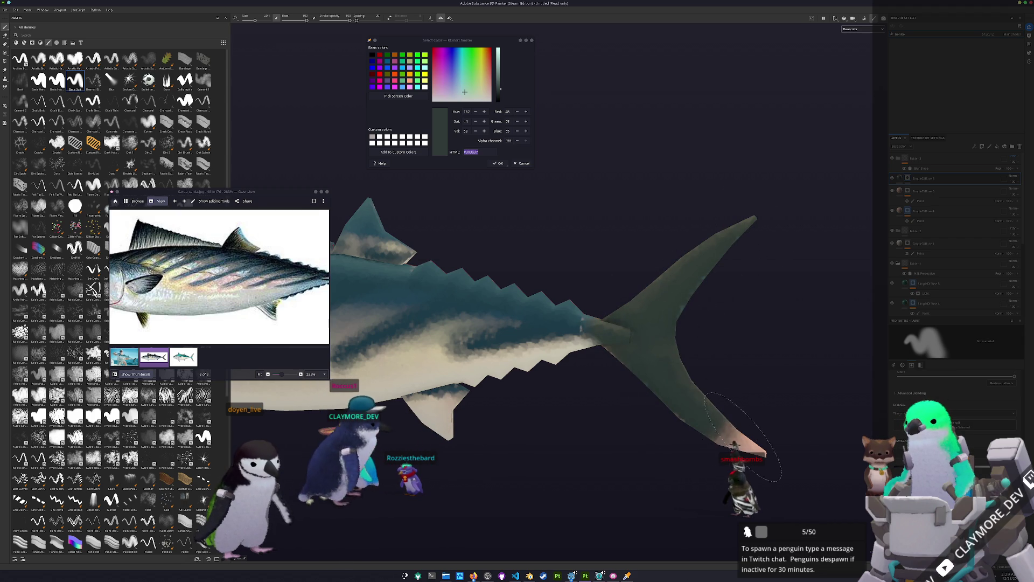
{"action": "left_click_drag", "start_coordinate": [590, 338], "coordinate": [678, 315]}
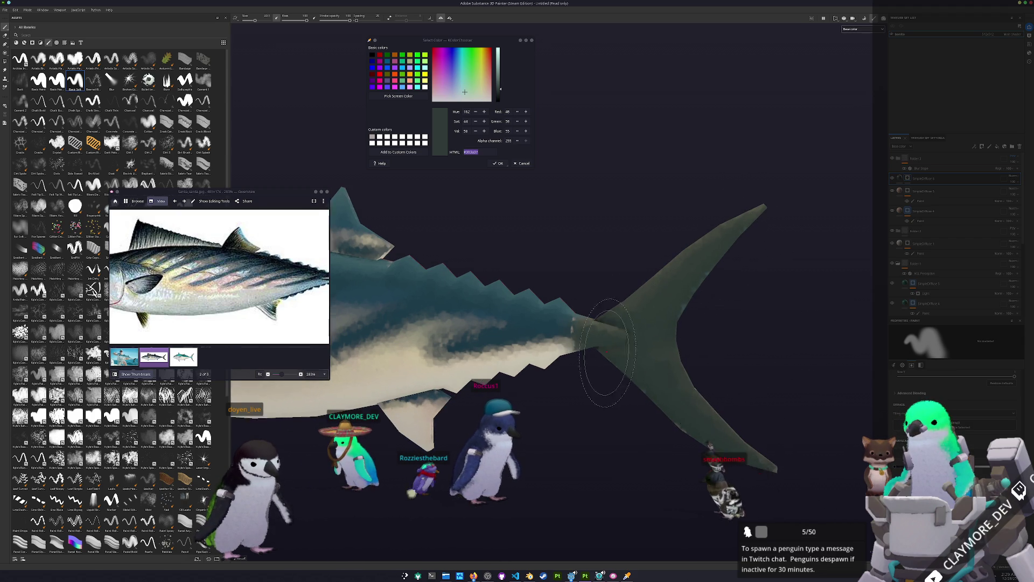
- Add a soft peach patch at the narrow tail base and select the bottom layer
{"action": "left_click_drag", "start_coordinate": [602, 348], "coordinate": [647, 327]}
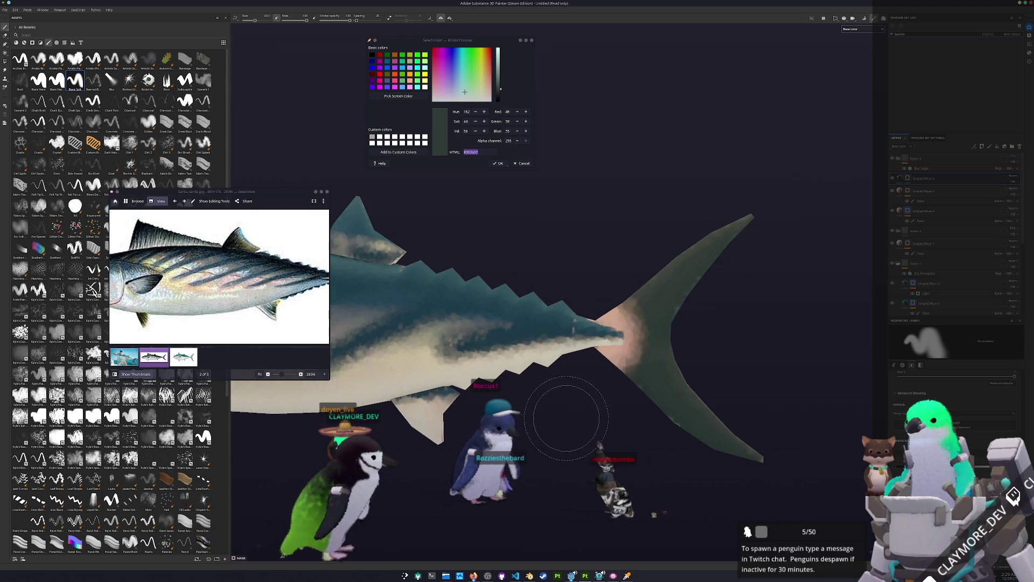
{"action": "left_click_drag", "start_coordinate": [566, 417], "coordinate": [348, 367], "text": "alt"}
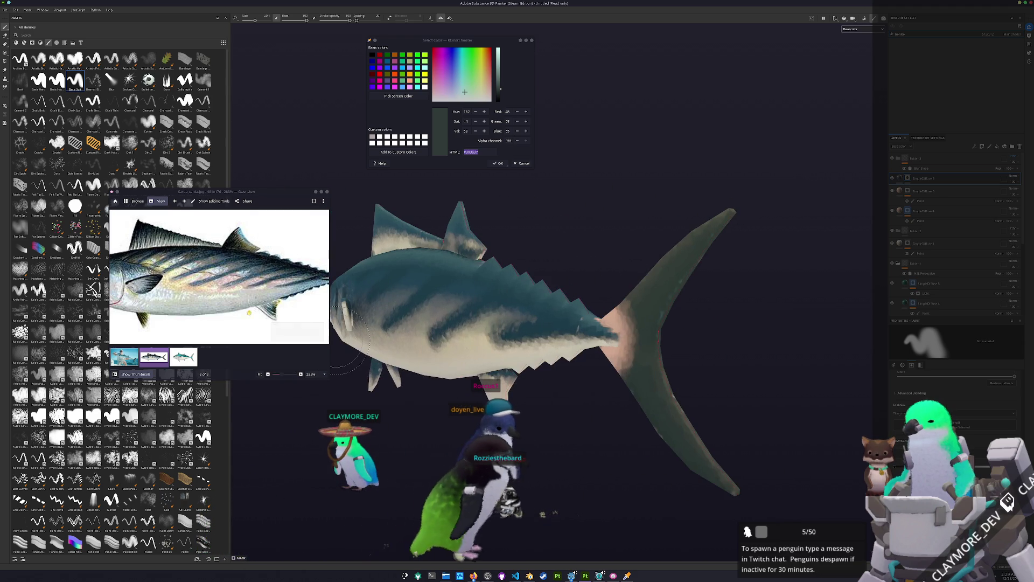
{"action": "scroll", "coordinate": [640, 349], "scroll_direction": "up", "scroll_amount": 2}
{"action": "scroll", "coordinate": [640, 349], "scroll_direction": "up", "scroll_amount": 2}
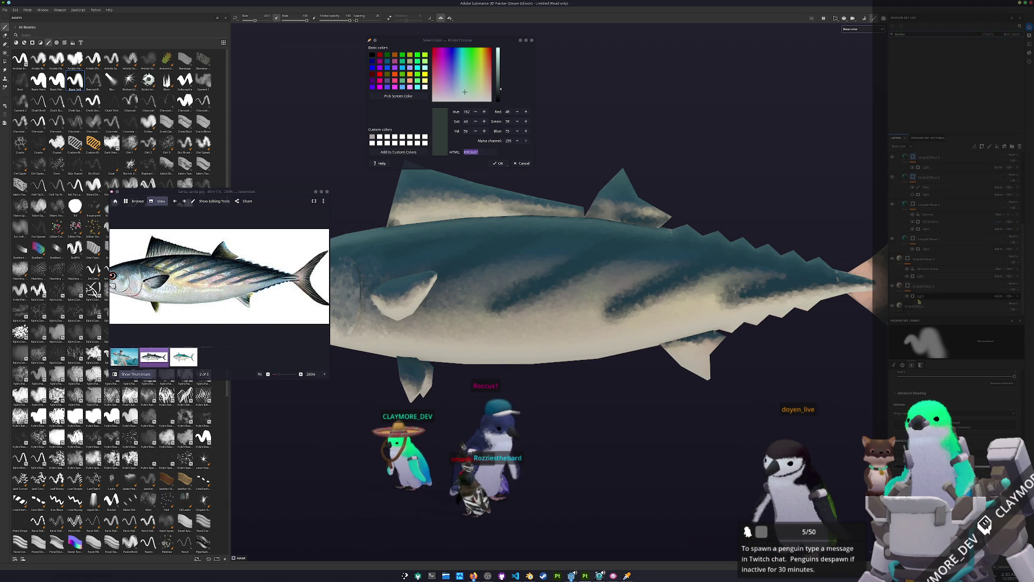
{"action": "left_click", "coordinate": [917, 307]}
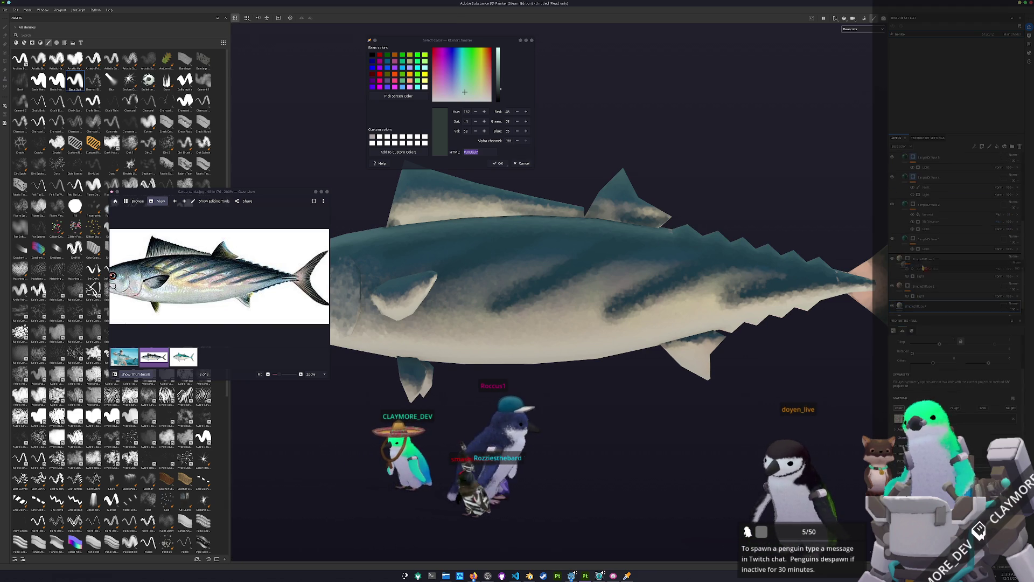
- Add a layer, move it lower in the stack, and brush cream over the lower fin's dark band
{"action": "left_click", "coordinate": [921, 162]}
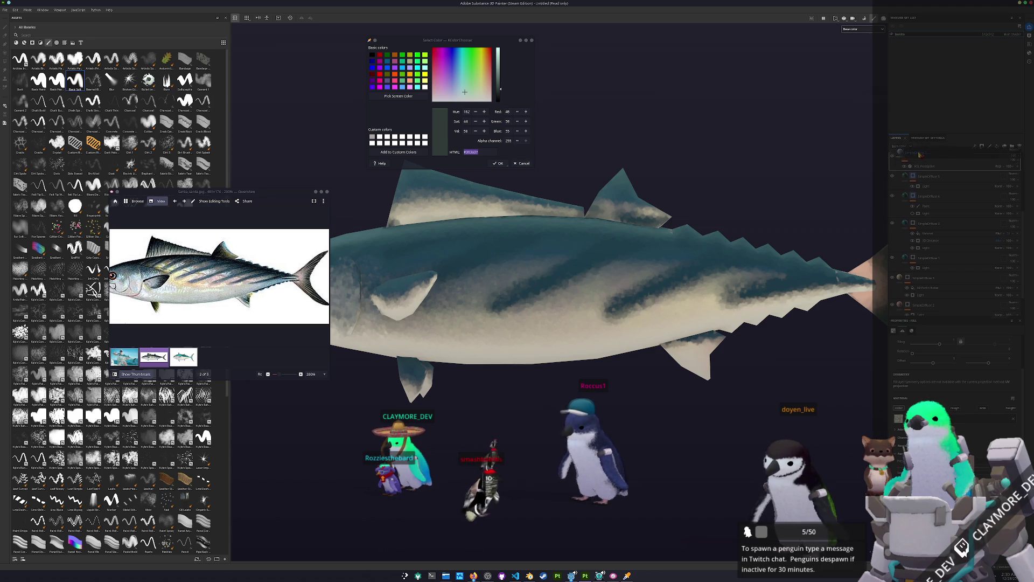
{"action": "left_click_drag", "start_coordinate": [919, 154], "coordinate": [922, 228]}
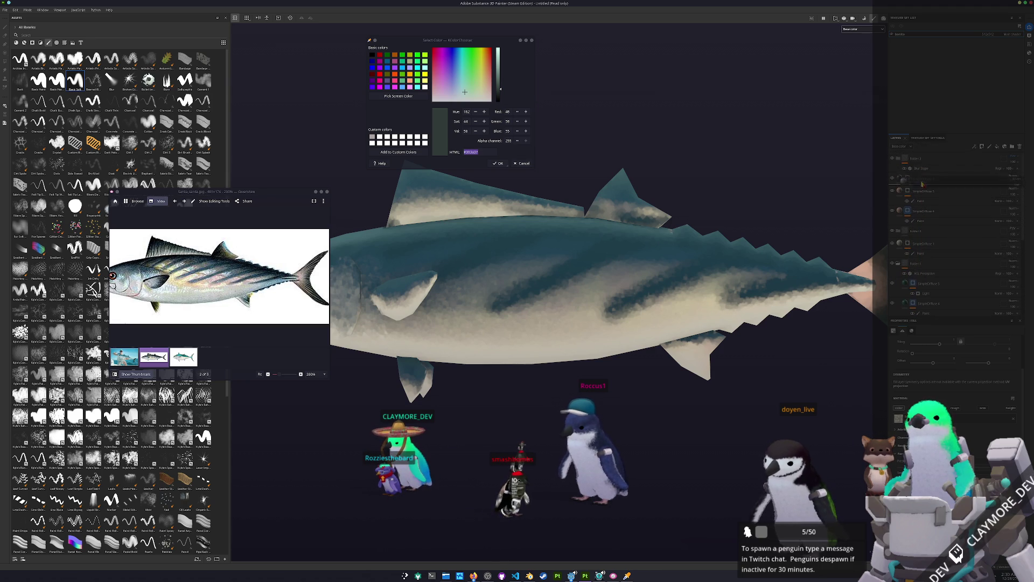
{"action": "left_click", "coordinate": [921, 178]}
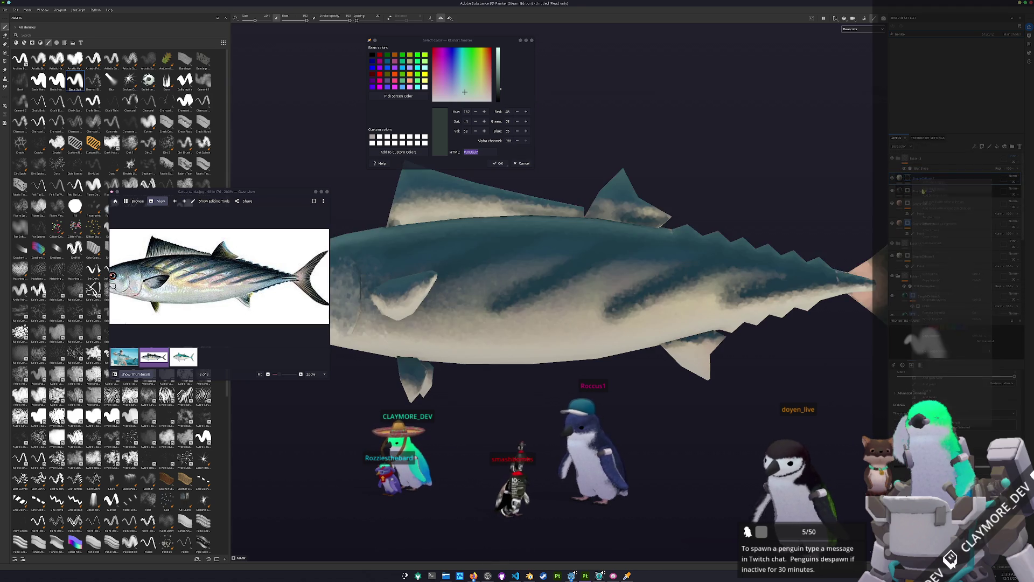
{"action": "scroll", "coordinate": [776, 352], "scroll_direction": "up", "scroll_amount": 2}
{"action": "left_click_drag", "start_coordinate": [776, 351], "coordinate": [699, 388], "text": "alt"}
{"action": "mouse_move", "coordinate": [678, 387]}
{"action": "left_mouse_down"}
{"action": "mouse_move", "coordinate": [635, 379]}
{"action": "mouse_move", "coordinate": [659, 375]}
{"action": "mouse_move", "coordinate": [566, 380]}
{"action": "mouse_move", "coordinate": [569, 251]}
{"action": "left_mouse_up"}
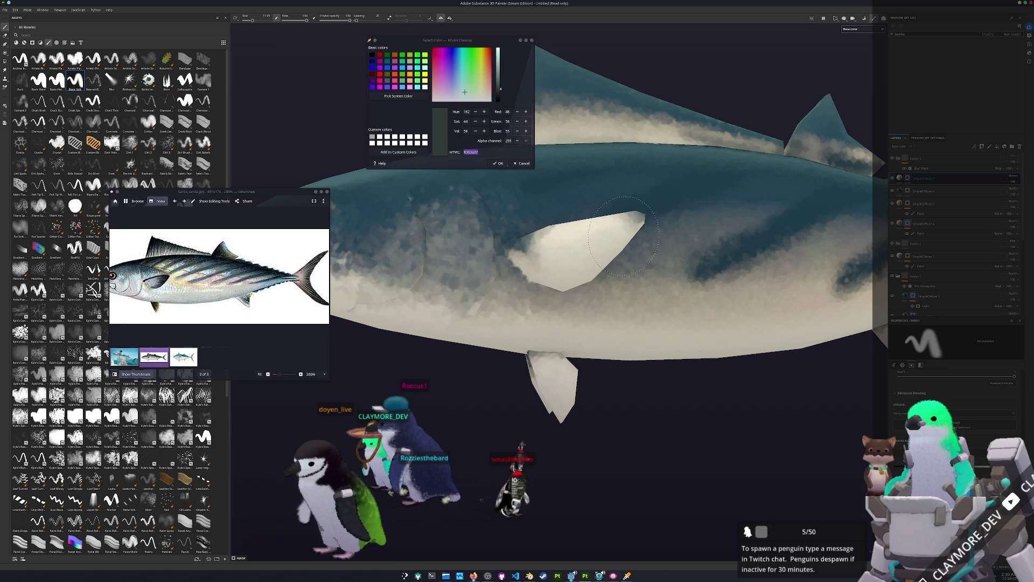
- Orbit around the head, body and lower fins to find a close side view of the fin
{"action": "mouse_move", "coordinate": [568, 250]}
{"action": "left_mouse_down", "text": "alt"}
{"action": "mouse_move", "coordinate": [460, 287]}
{"action": "mouse_move", "coordinate": [552, 258]}
{"action": "left_mouse_up", "text": "alt"}
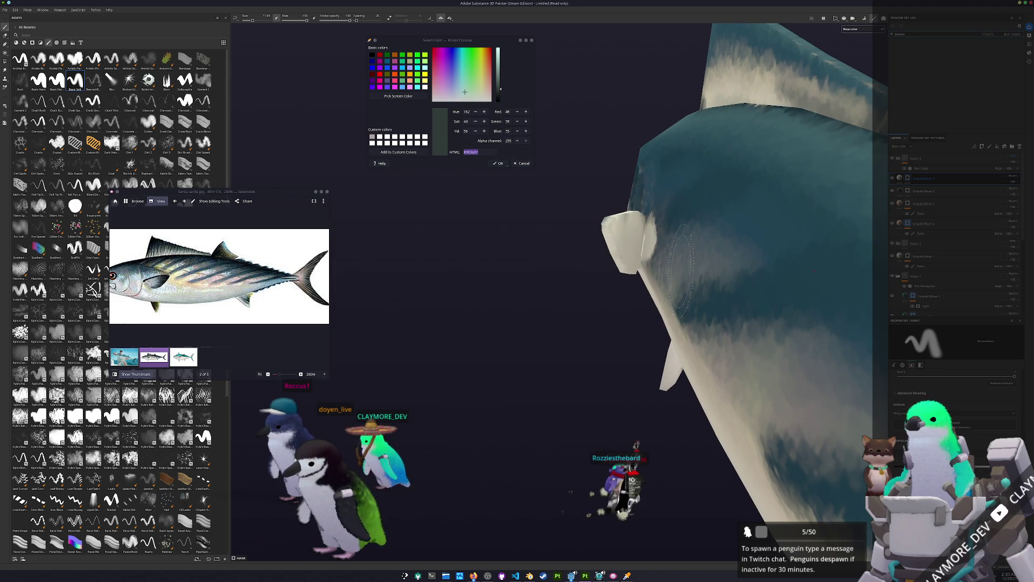
{"action": "left_click_drag", "start_coordinate": [552, 259], "coordinate": [670, 236], "text": "alt"}
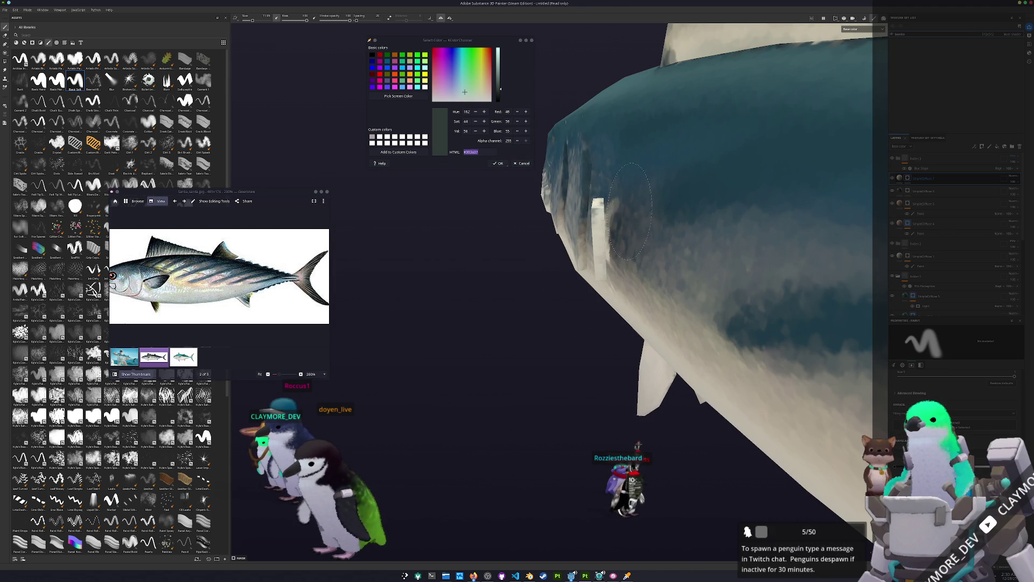
{"action": "left_click_drag", "start_coordinate": [630, 198], "coordinate": [556, 285], "text": "alt"}
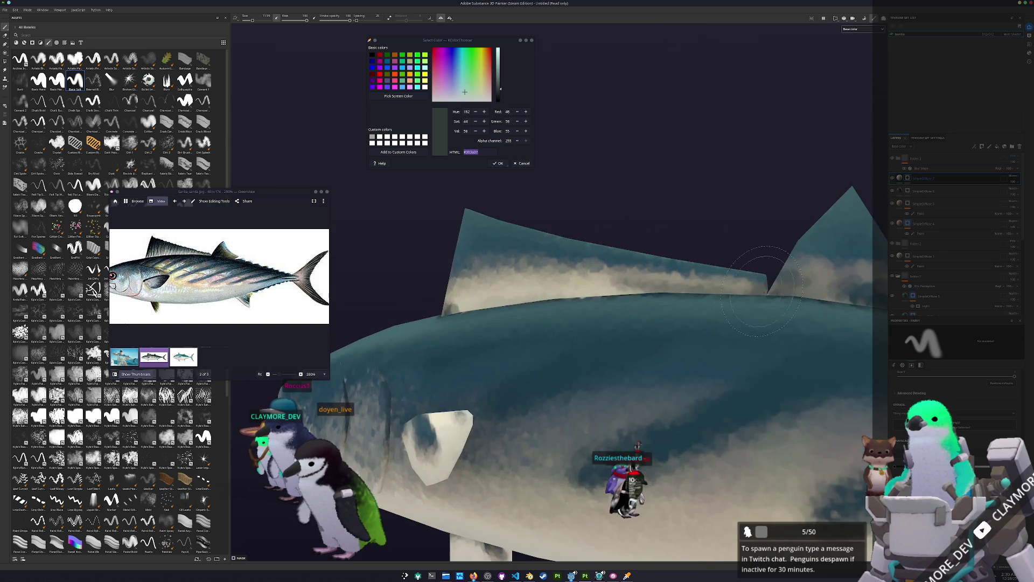
{"action": "left_click_drag", "start_coordinate": [691, 296], "coordinate": [490, 271], "text": "alt"}
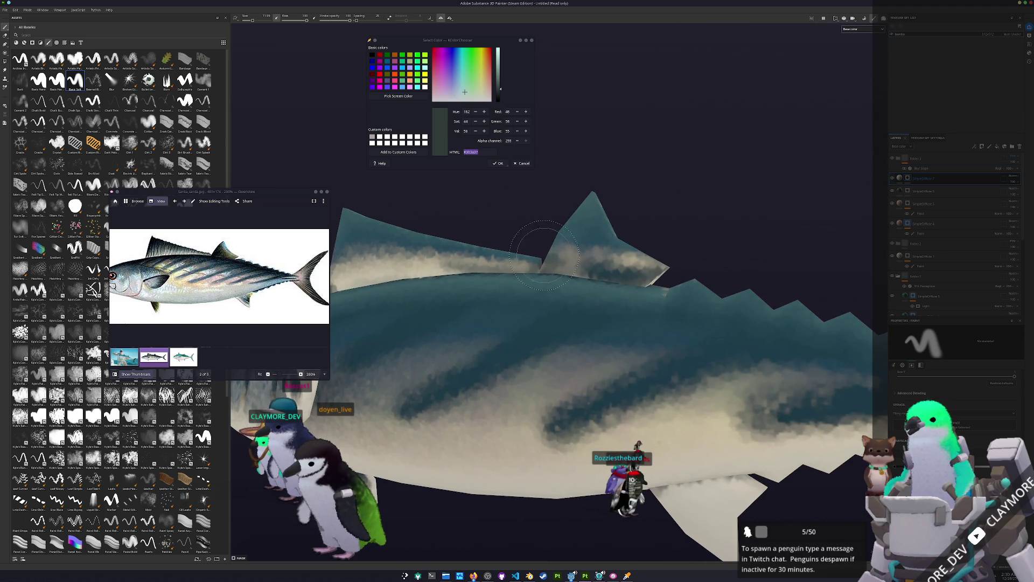
{"action": "left_click_drag", "start_coordinate": [543, 253], "coordinate": [603, 274], "text": "alt"}
{"action": "mouse_move", "coordinate": [587, 319]}
{"action": "left_mouse_down", "text": "alt"}
{"action": "mouse_move", "coordinate": [670, 243]}
{"action": "mouse_move", "coordinate": [795, 437]}
{"action": "mouse_move", "coordinate": [776, 323]}
{"action": "left_mouse_up", "text": "alt"}
{"action": "scroll", "coordinate": [663, 355], "scroll_direction": "up", "scroll_amount": 2}
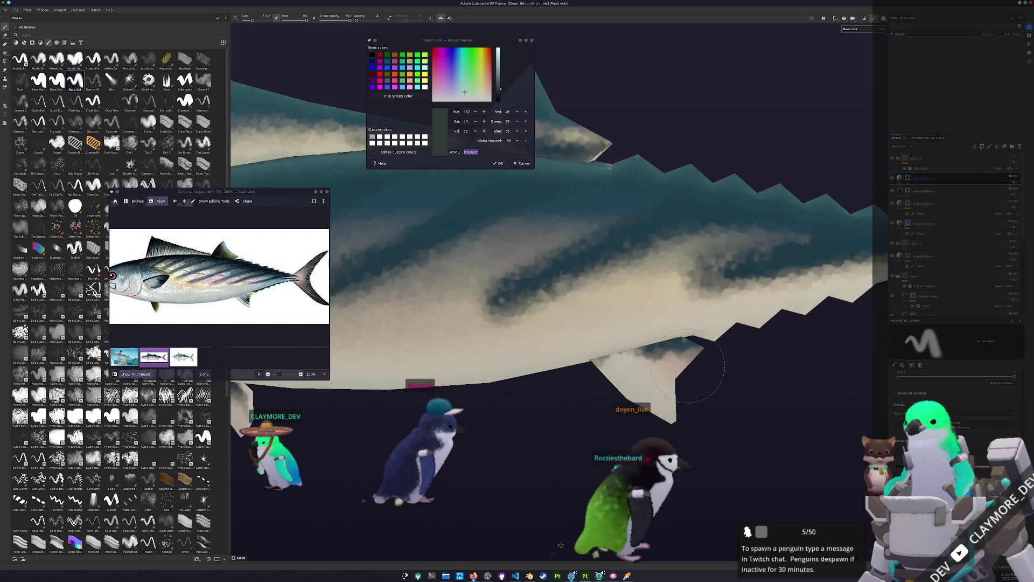
{"action": "left_click_drag", "start_coordinate": [675, 373], "coordinate": [558, 386], "text": "alt"}
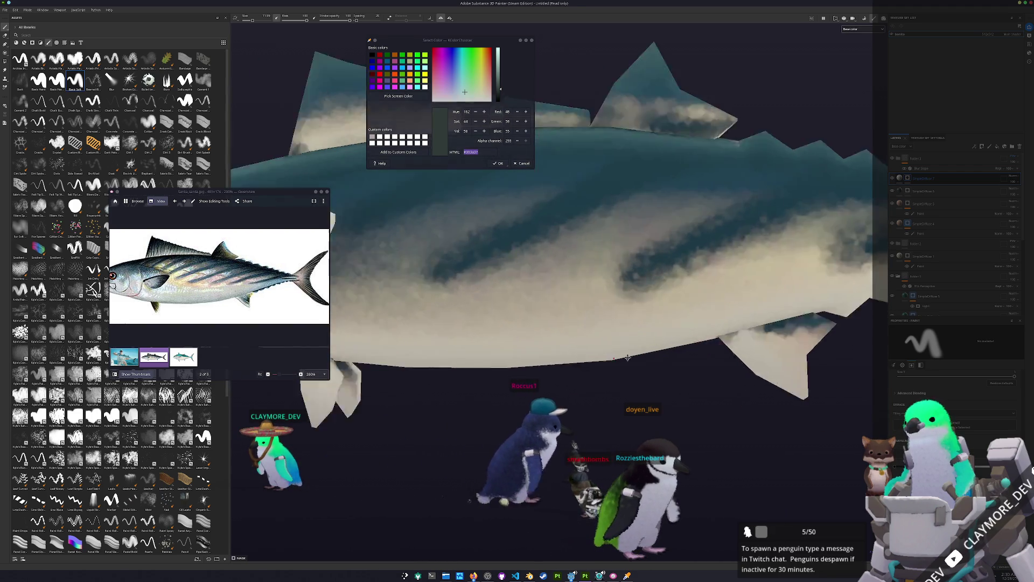
- Paint mottled blue-teal onto the lower fin and inspect it from the pectoral fin back toward the tail
{"action": "left_click", "coordinate": [543, 356]}
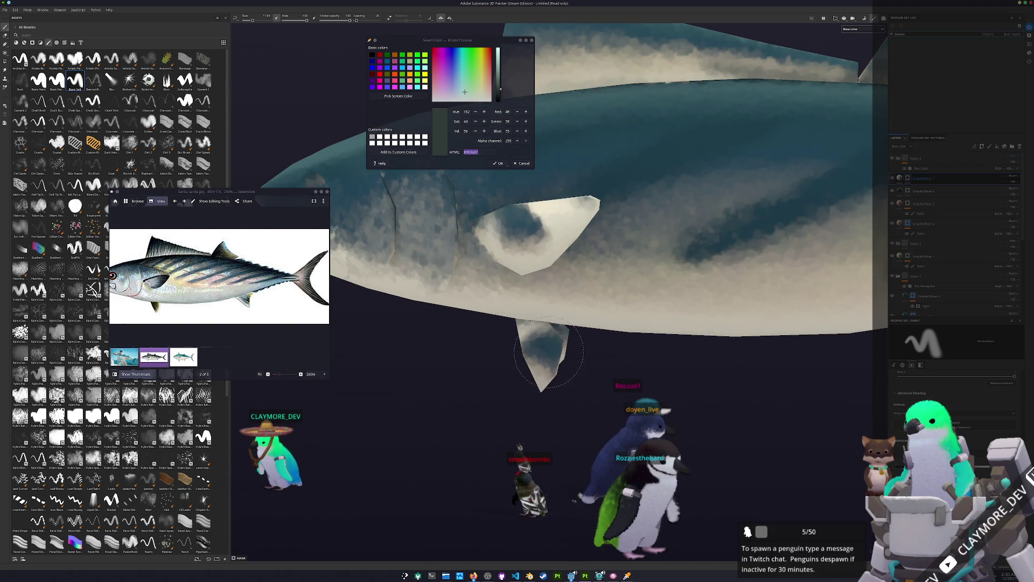
{"action": "left_click_drag", "start_coordinate": [600, 418], "coordinate": [541, 308], "text": "alt"}
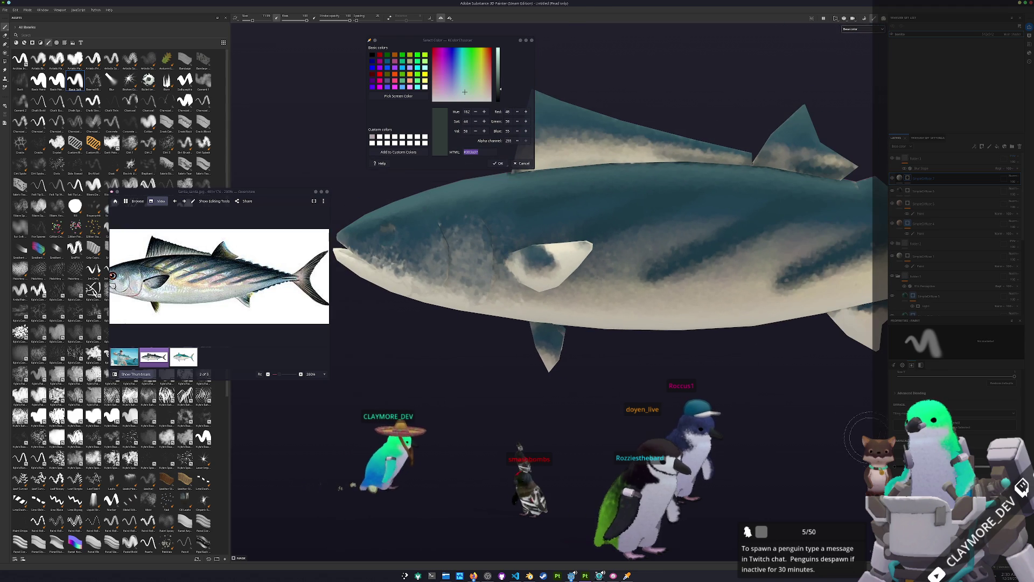
{"action": "scroll", "coordinate": [544, 266], "scroll_direction": "up", "scroll_amount": 2}
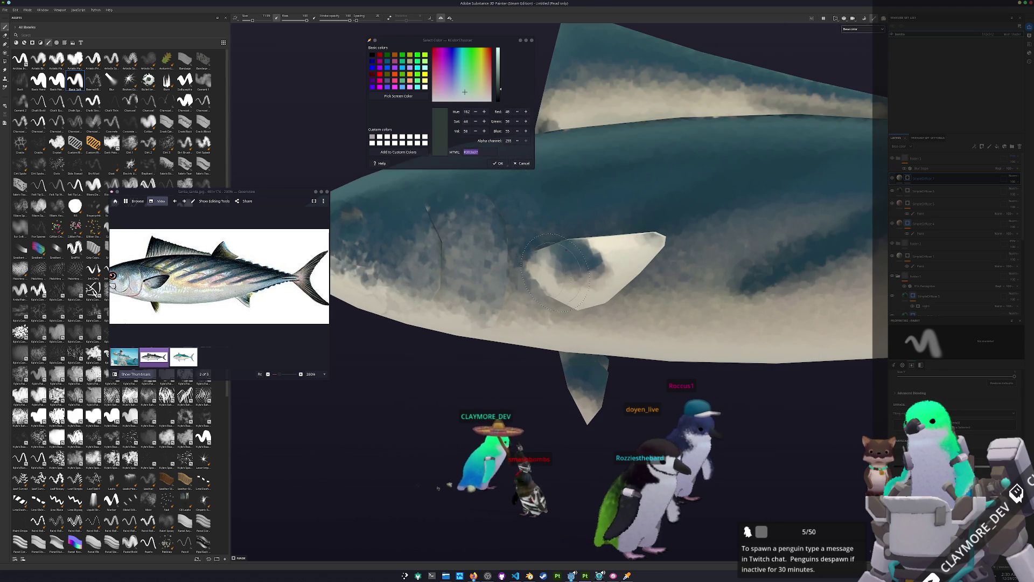
{"action": "mouse_move", "coordinate": [565, 275]}
{"action": "left_mouse_down", "text": "alt"}
{"action": "mouse_move", "coordinate": [393, 307]}
{"action": "mouse_move", "coordinate": [387, 359]}
{"action": "mouse_move", "coordinate": [557, 327]}
{"action": "left_mouse_up", "text": "alt"}
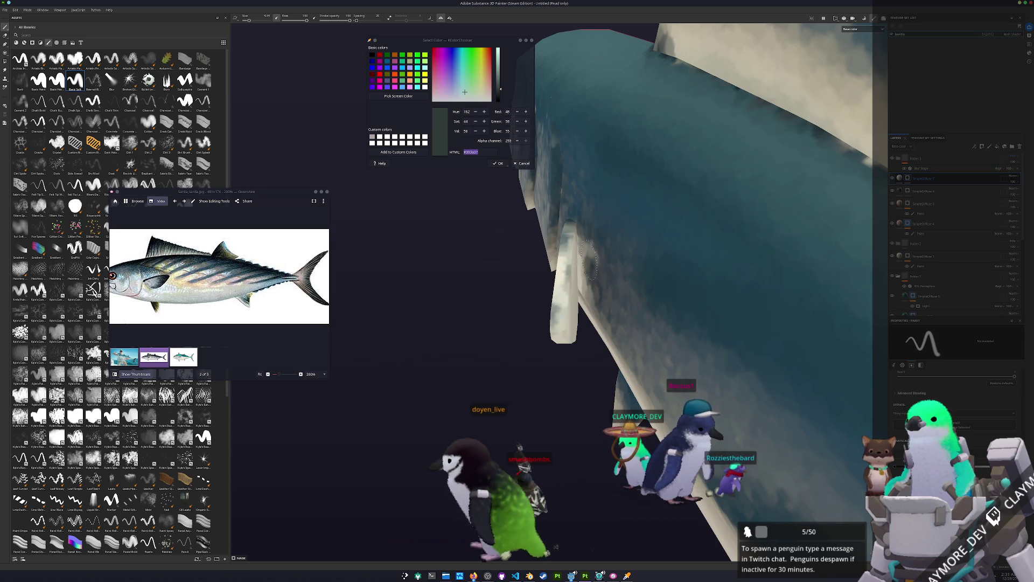
{"action": "mouse_move", "coordinate": [590, 259]}
{"action": "left_mouse_down", "text": "alt"}
{"action": "mouse_move", "coordinate": [709, 249]}
{"action": "mouse_move", "coordinate": [659, 318]}
{"action": "left_mouse_up", "text": "alt"}
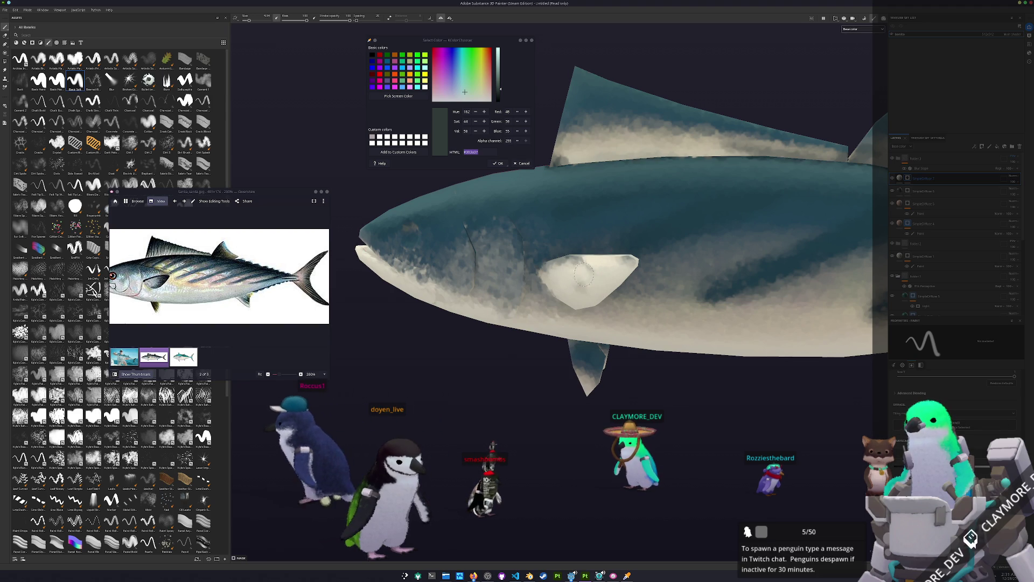
{"action": "left_click_drag", "start_coordinate": [581, 273], "coordinate": [727, 268], "text": "alt"}
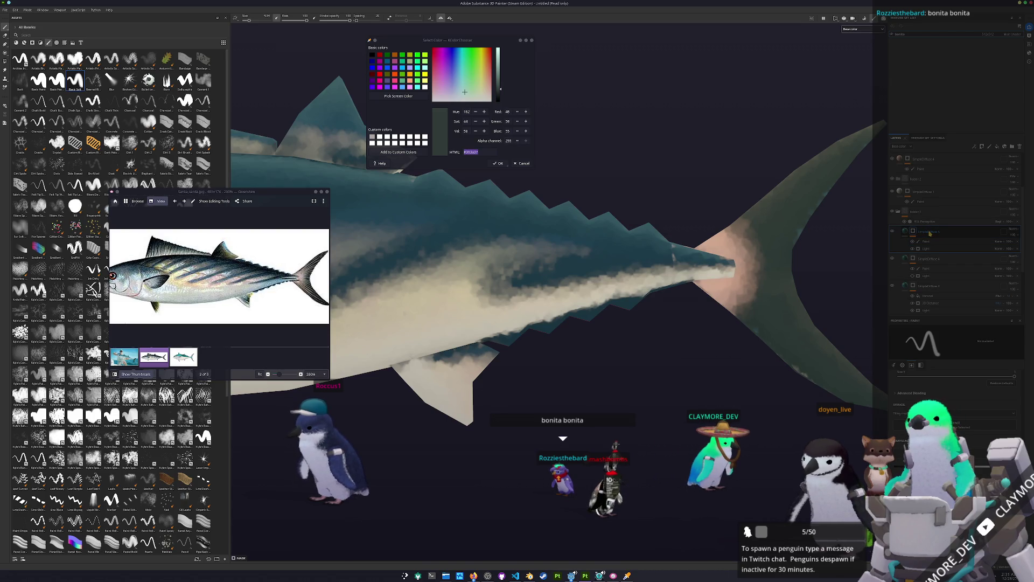
{"action": "scroll", "coordinate": [924, 240], "scroll_direction": "up", "scroll_amount": 2}
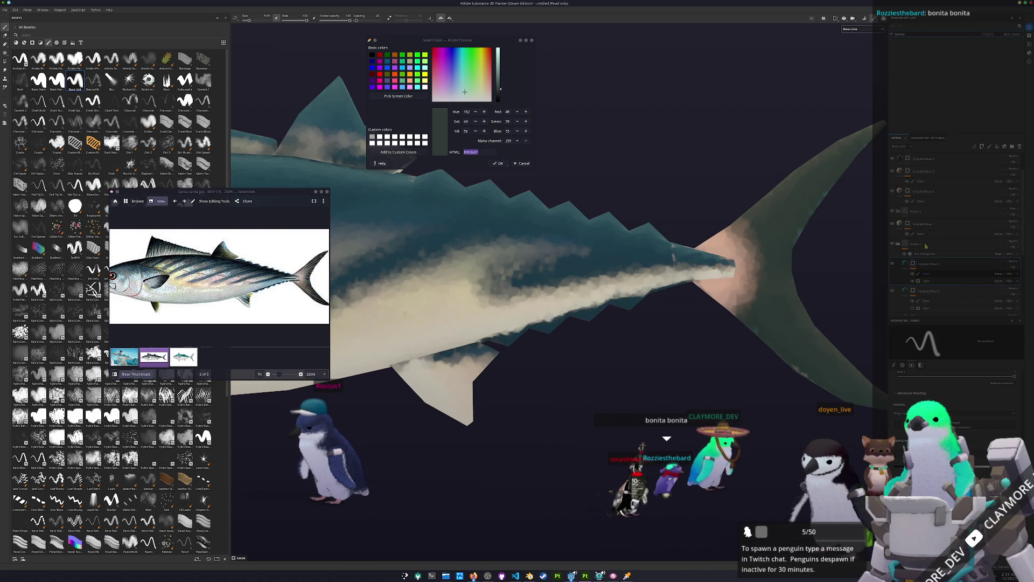
{"action": "scroll", "coordinate": [925, 244], "scroll_direction": "up", "scroll_amount": 2}
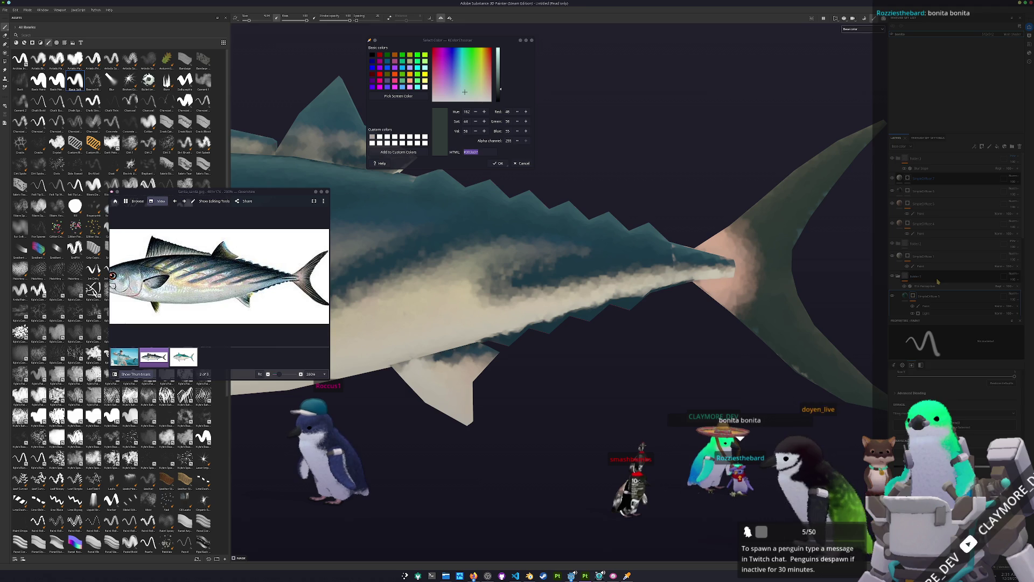
- Toggle the layer folder to compare, select the paint layer and undo the bad dark teal stroke
{"action": "left_click", "coordinate": [913, 277]}
{"action": "left_click", "coordinate": [895, 276]}
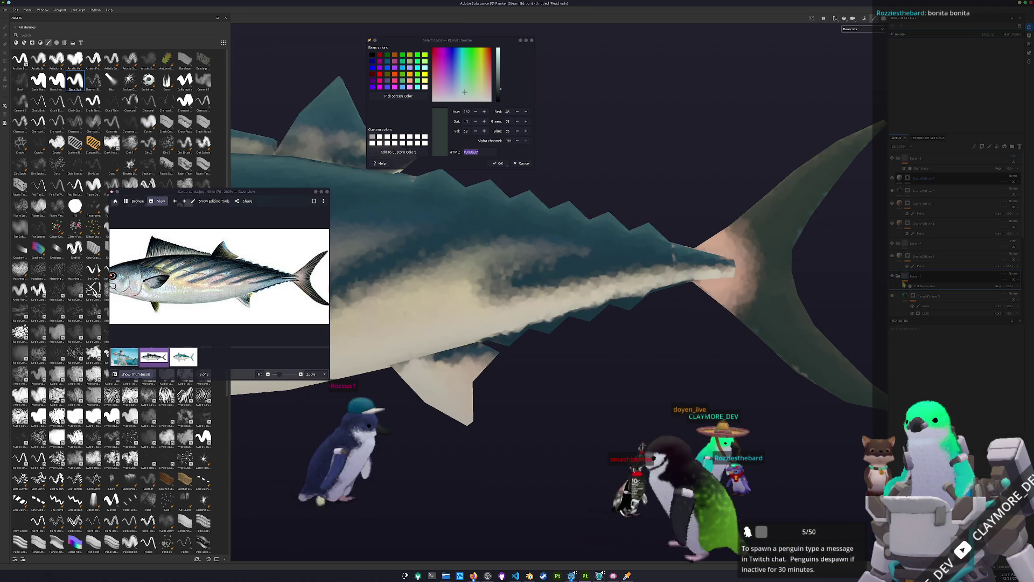
{"action": "left_click", "coordinate": [937, 259]}
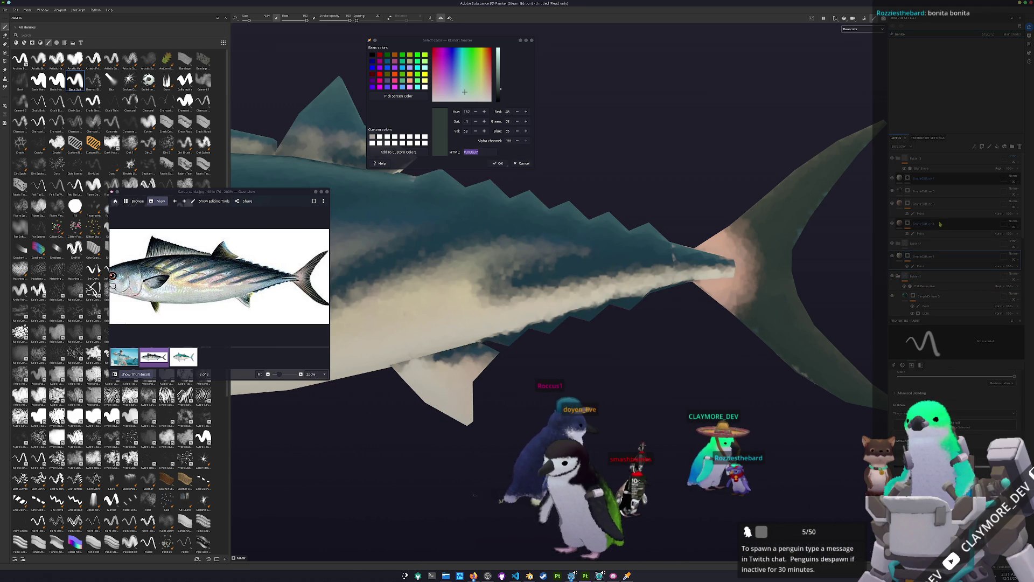
{"action": "scroll", "coordinate": [941, 209], "scroll_direction": "down", "scroll_amount": 3}
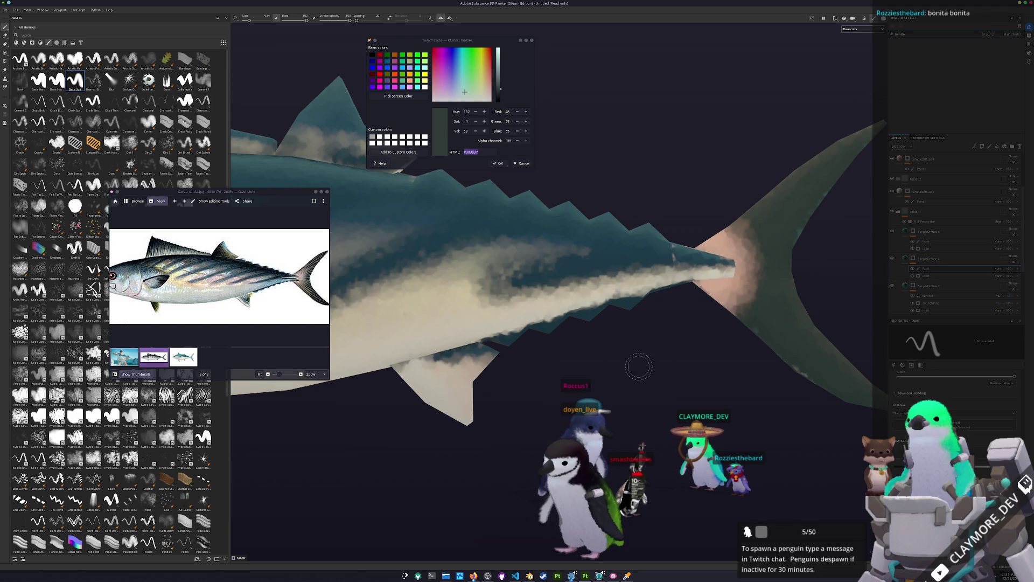
{"action": "left_click_drag", "start_coordinate": [674, 364], "coordinate": [564, 299], "text": "alt"}
{"action": "key", "text": "ctrl+z"}
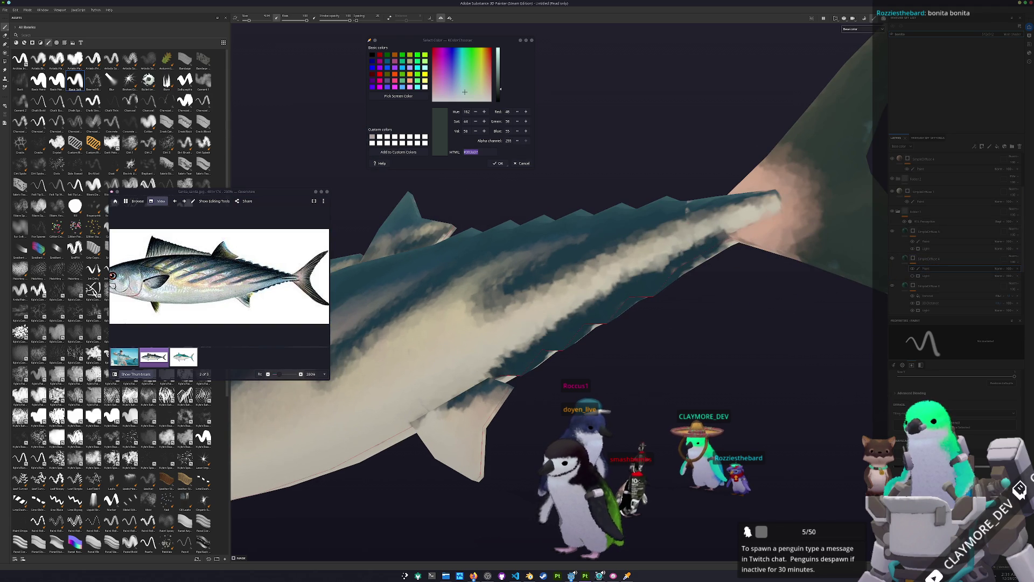
- Build up a cream band along the flank, then a darker teal stripe above it
{"action": "left_click_drag", "start_coordinate": [496, 356], "coordinate": [628, 261]}
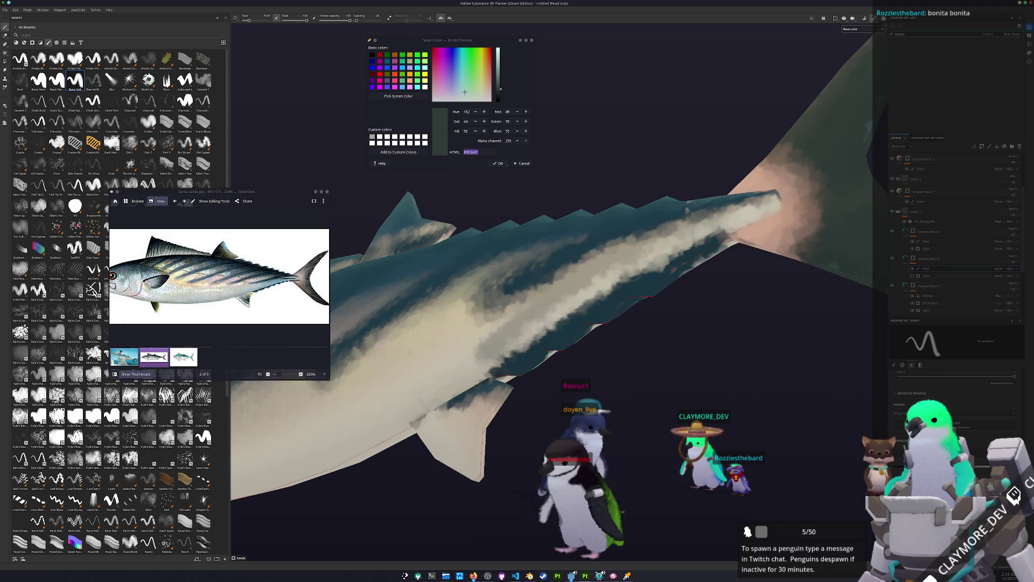
{"action": "left_click_drag", "start_coordinate": [485, 356], "coordinate": [646, 243]}
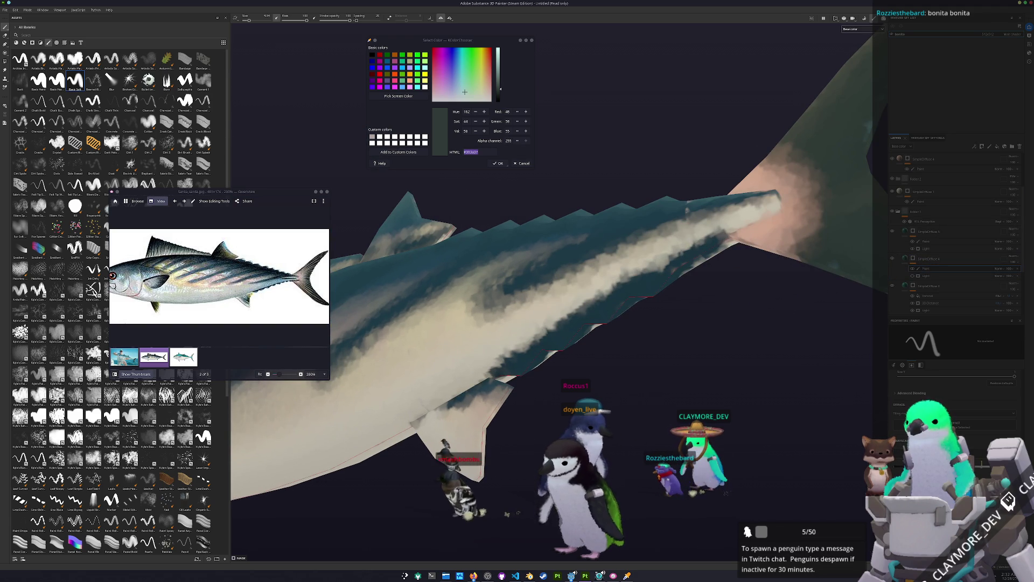
{"action": "left_click_drag", "start_coordinate": [525, 331], "coordinate": [702, 233]}
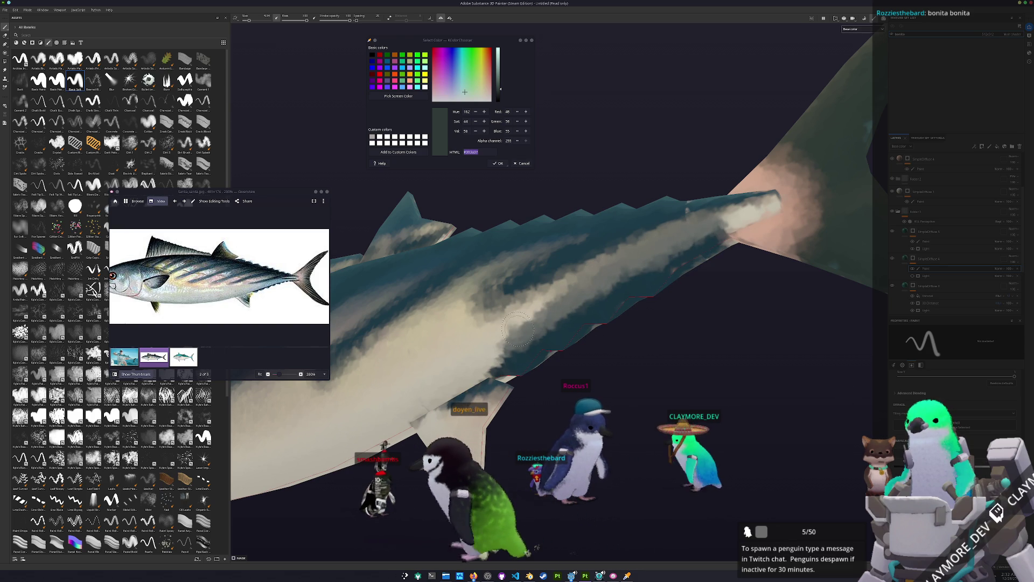
{"action": "left_click_drag", "start_coordinate": [520, 328], "coordinate": [740, 215]}
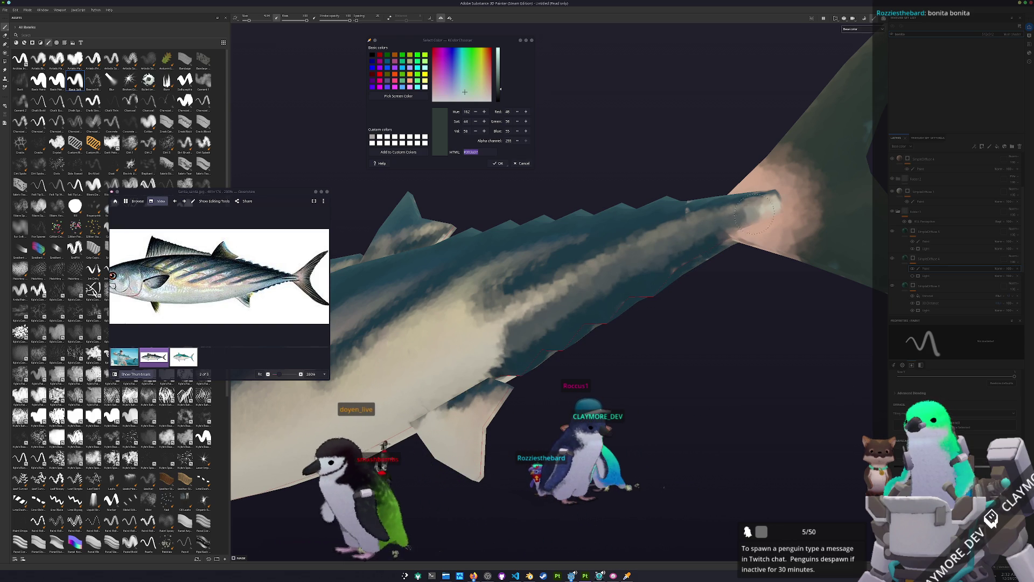
- Frame the whole fish to inspect the result and move a lower layer to a new place in the stack
{"action": "key", "text": "f"}
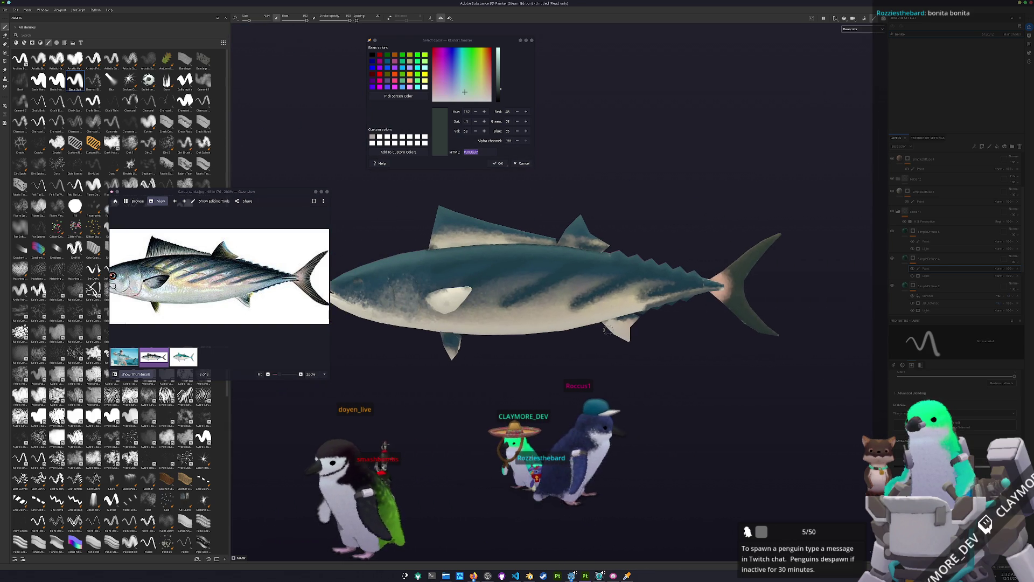
{"action": "scroll", "coordinate": [607, 330], "scroll_direction": "up", "scroll_amount": 3}
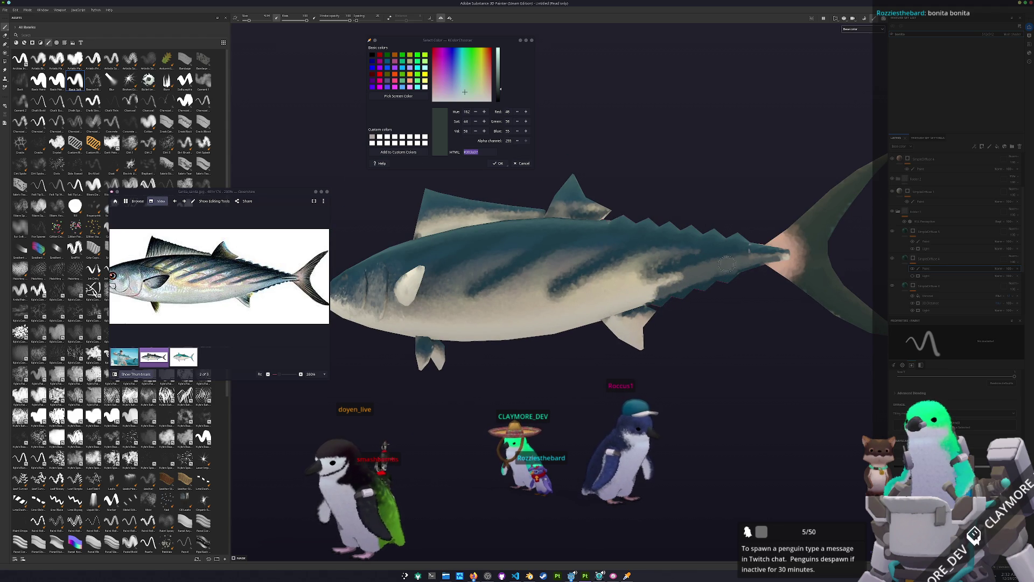
{"action": "left_click_drag", "start_coordinate": [616, 300], "coordinate": [659, 321], "text": "alt"}
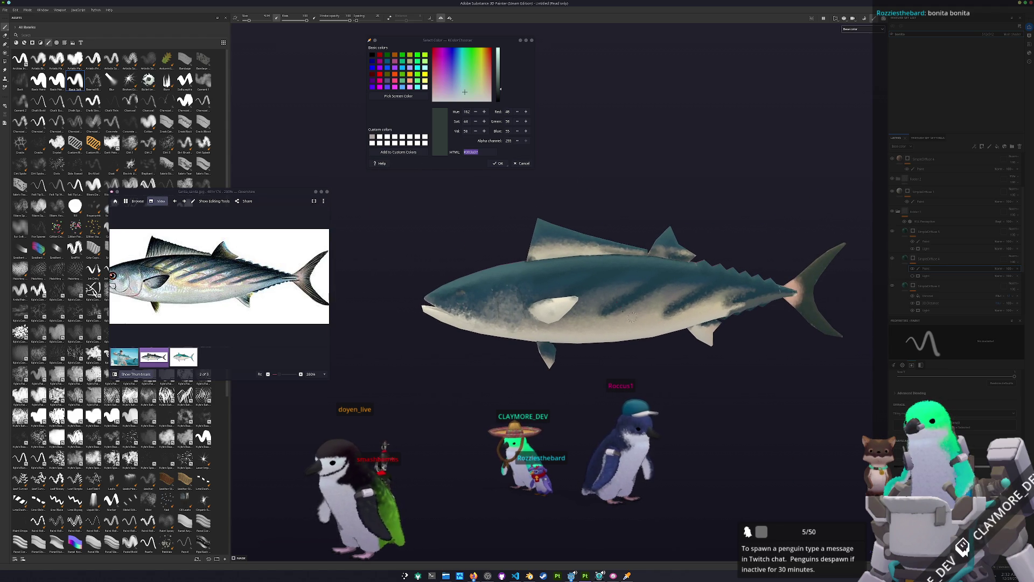
{"action": "scroll", "coordinate": [632, 321], "scroll_direction": "up", "scroll_amount": 1}
{"action": "scroll", "coordinate": [633, 310], "scroll_direction": "up", "scroll_amount": 1}
{"action": "scroll", "coordinate": [631, 298], "scroll_direction": "up", "scroll_amount": 1}
{"action": "scroll", "coordinate": [630, 274], "scroll_direction": "up", "scroll_amount": 1}
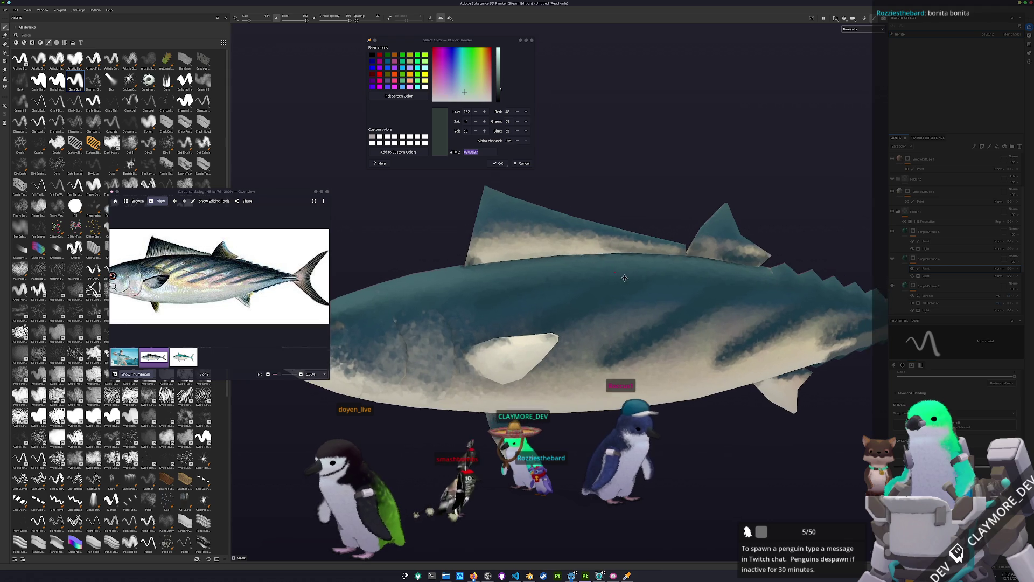
{"action": "left_click_drag", "start_coordinate": [630, 276], "coordinate": [502, 318], "text": "alt"}
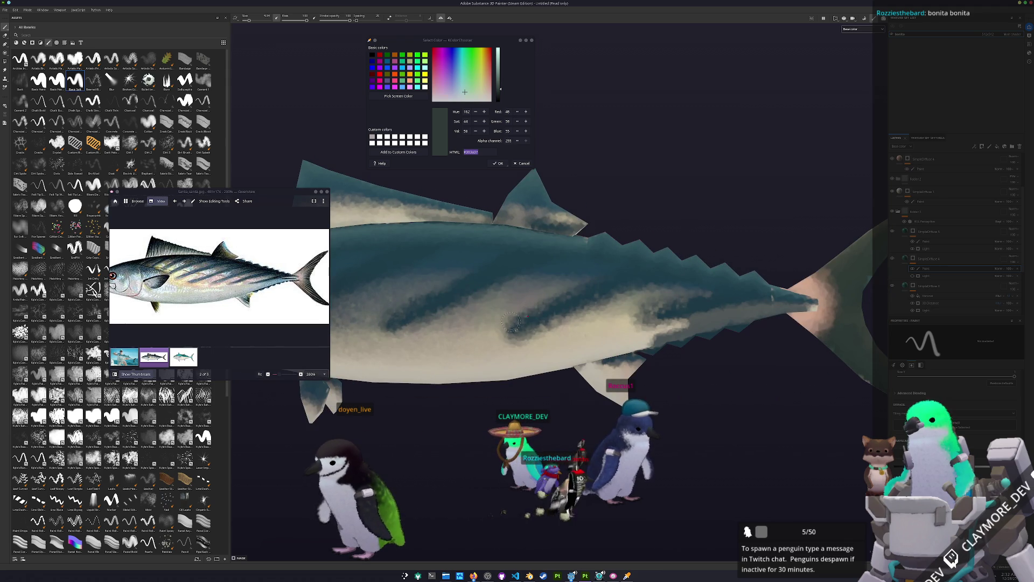
{"action": "scroll", "coordinate": [226, 313], "scroll_direction": "up", "scroll_amount": 2}
{"action": "scroll", "coordinate": [230, 299], "scroll_direction": "up", "scroll_amount": 1}
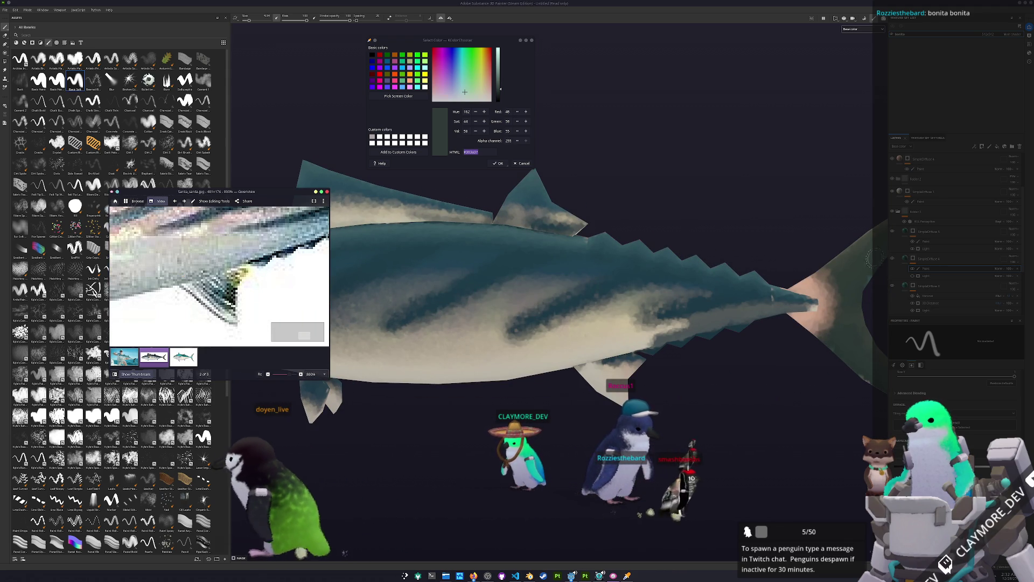
{"action": "left_click", "coordinate": [921, 242]}
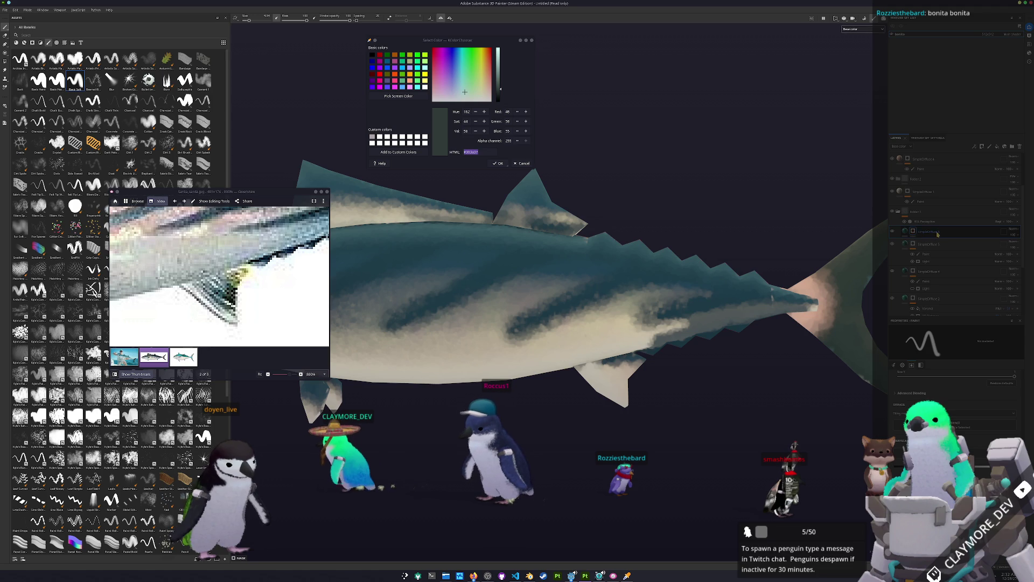
{"action": "left_click_drag", "start_coordinate": [937, 235], "coordinate": [928, 277]}
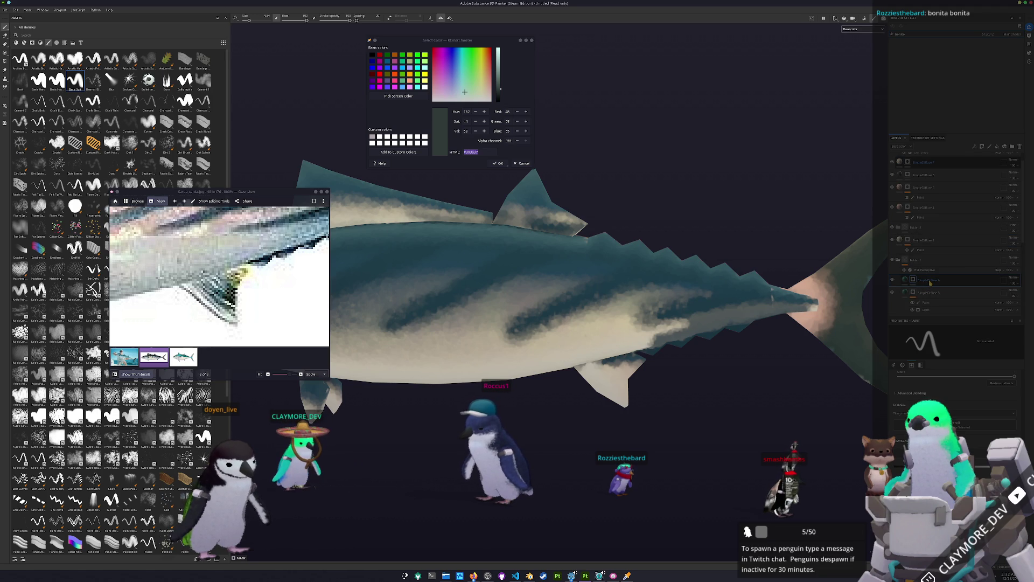
- Add a mask to the layer, then undo it to restore the striped texture
{"action": "right_click", "coordinate": [966, 283]}
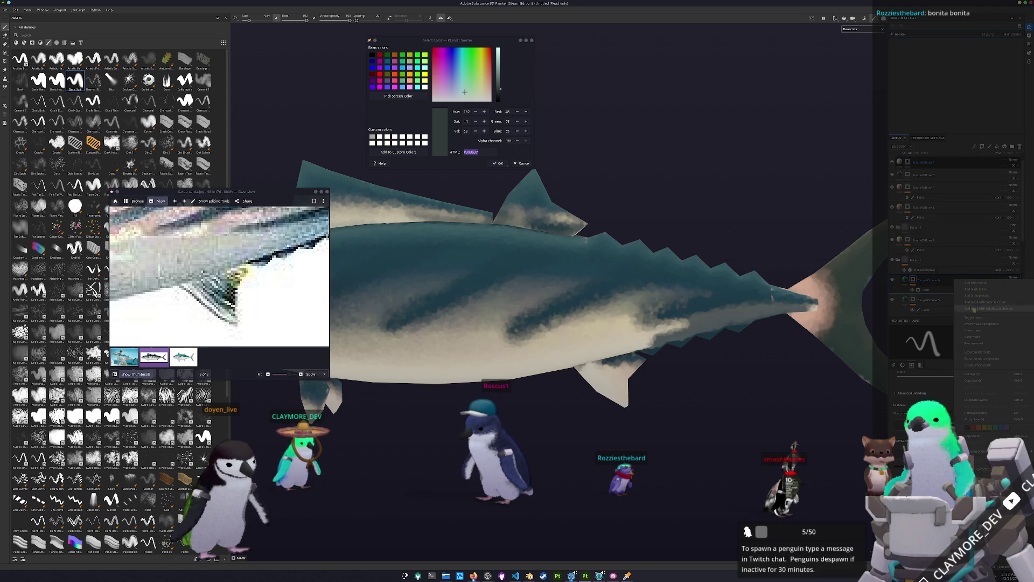
{"action": "left_click", "coordinate": [974, 343]}
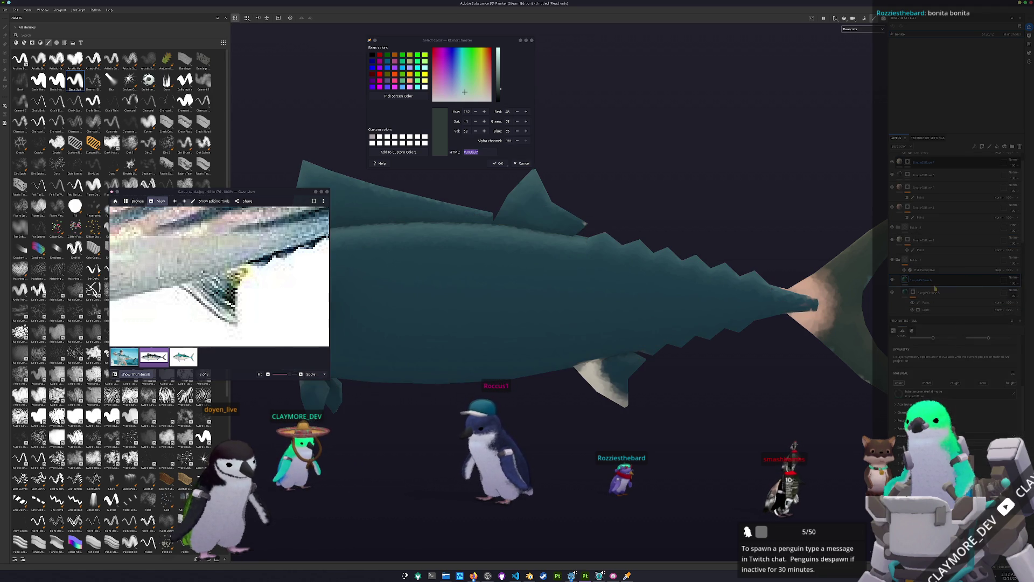
{"action": "key", "text": "ctrl+z"}
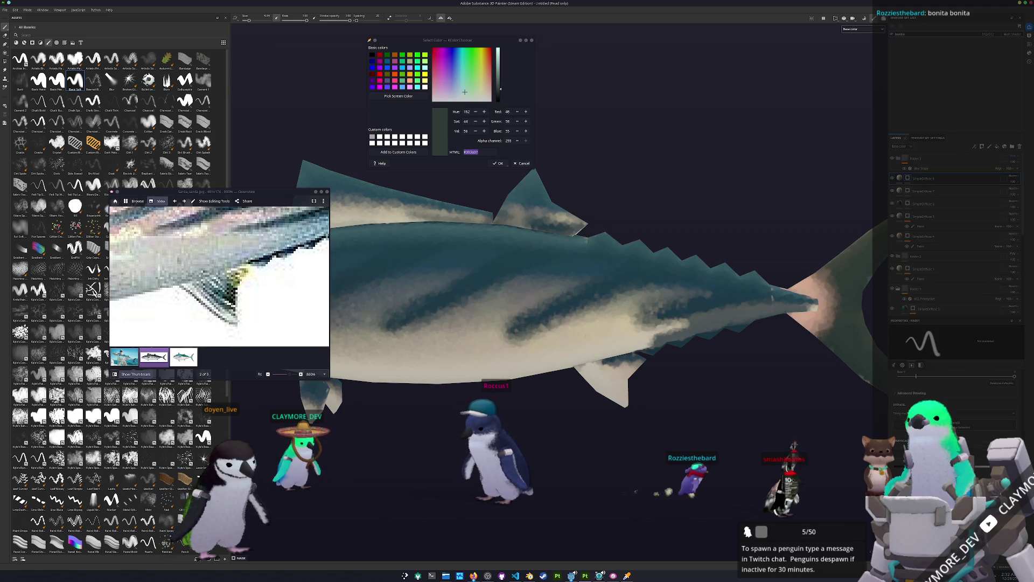
- Sample a dark teal colour from the fish and return to the paint brush
{"action": "left_click_drag", "start_coordinate": [654, 385], "coordinate": [641, 333], "text": "alt"}
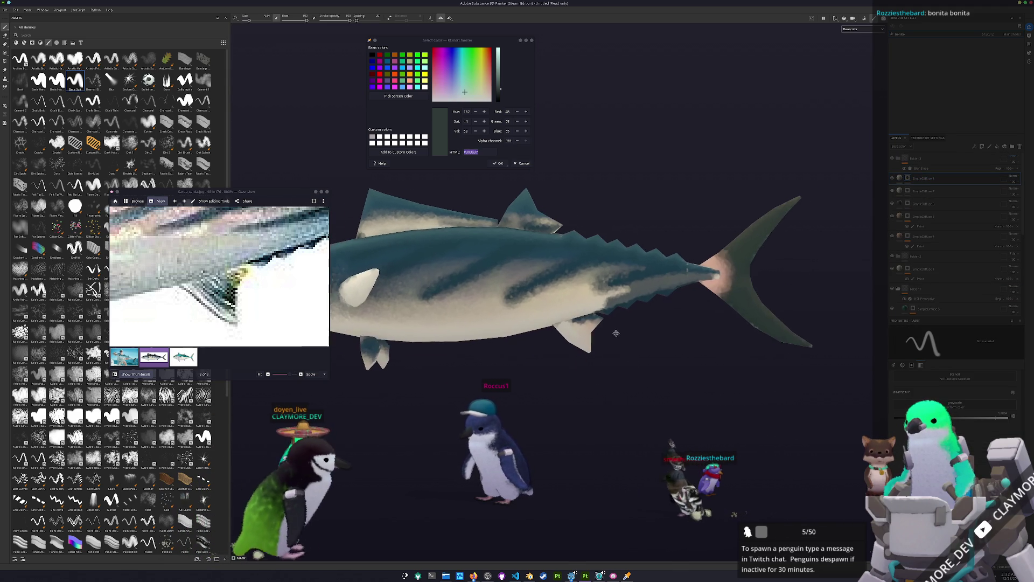
{"action": "left_click", "coordinate": [408, 97]}
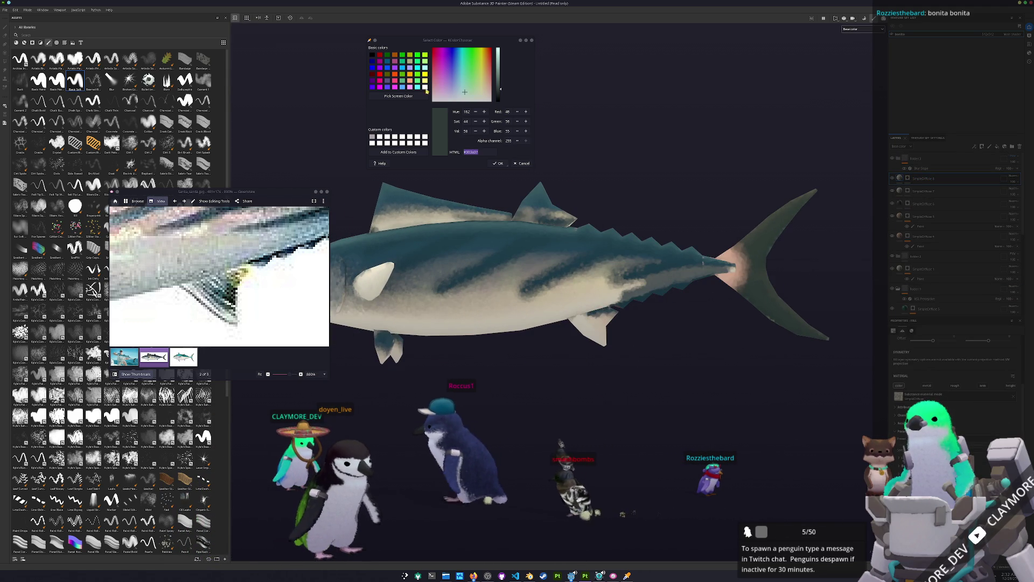
{"action": "left_click", "coordinate": [546, 221]}
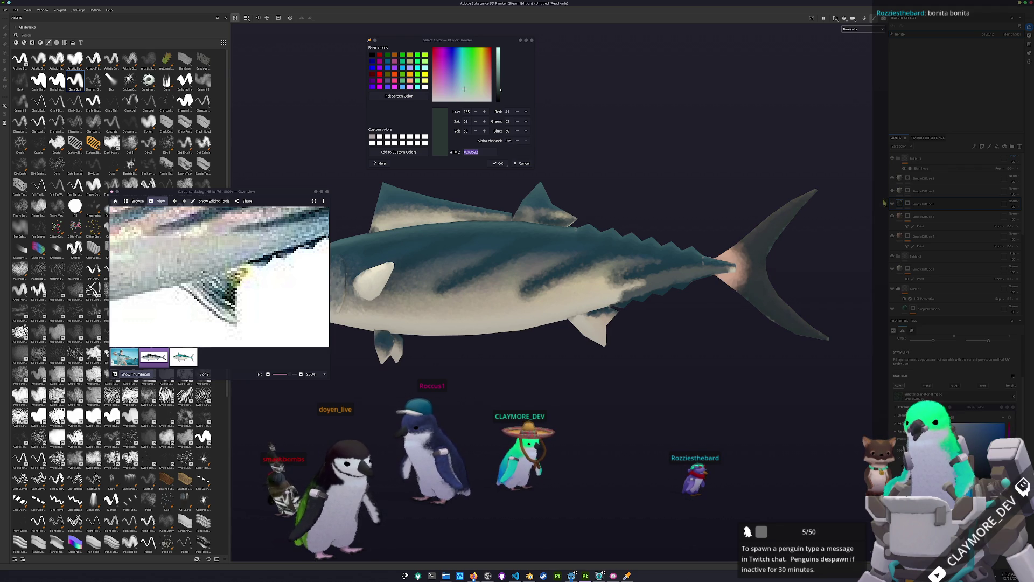
{"action": "left_click", "coordinate": [929, 192]}
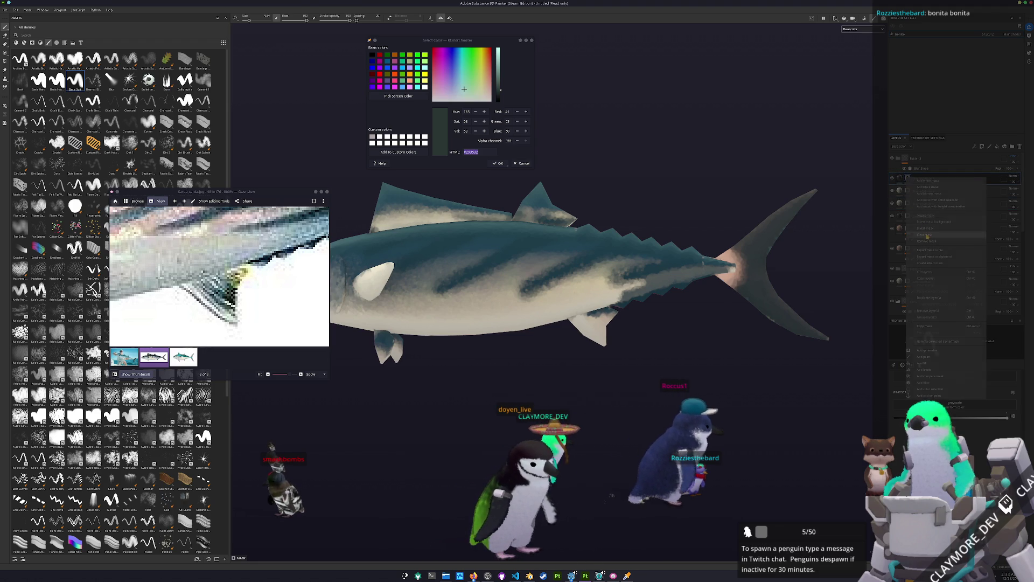
{"action": "scroll", "coordinate": [670, 343], "scroll_direction": "up", "scroll_amount": 3}
{"action": "scroll", "coordinate": [667, 346], "scroll_direction": "up", "scroll_amount": 2}
{"action": "scroll", "coordinate": [675, 360], "scroll_direction": "up", "scroll_amount": 2}
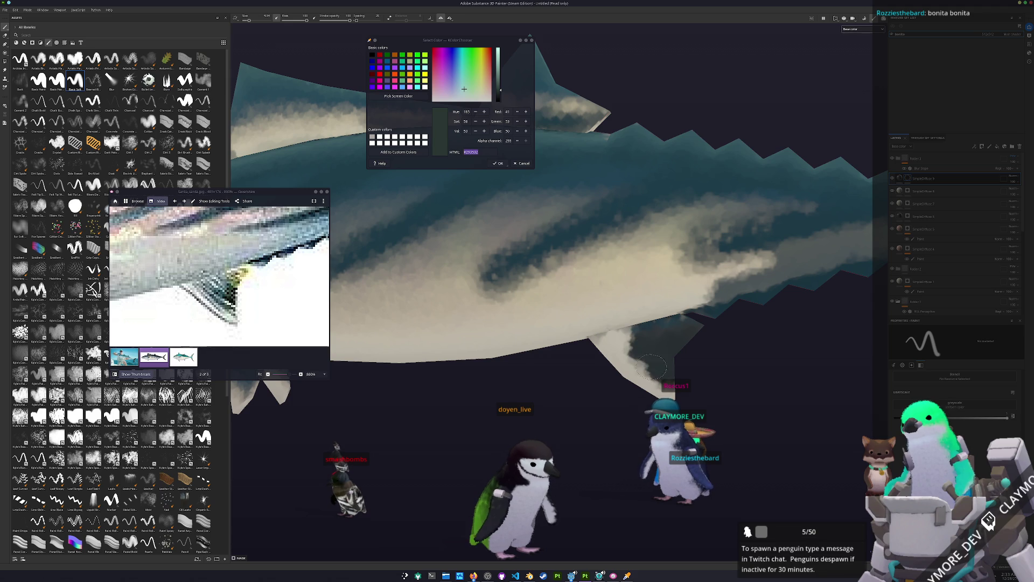
{"action": "scroll", "coordinate": [651, 362], "scroll_direction": "down", "scroll_amount": 3}
- Orbit and position the fish for a close side view of the pectoral fin
{"action": "left_click_drag", "start_coordinate": [650, 362], "coordinate": [565, 363], "text": "alt"}
{"action": "scroll", "coordinate": [560, 363], "scroll_direction": "up", "scroll_amount": 4}
{"action": "scroll", "coordinate": [560, 363], "scroll_direction": "up", "scroll_amount": 1}
{"action": "scroll", "coordinate": [315, 324], "scroll_direction": "down", "scroll_amount": 3}
{"action": "left_click_drag", "start_coordinate": [555, 352], "coordinate": [585, 325], "text": "alt"}
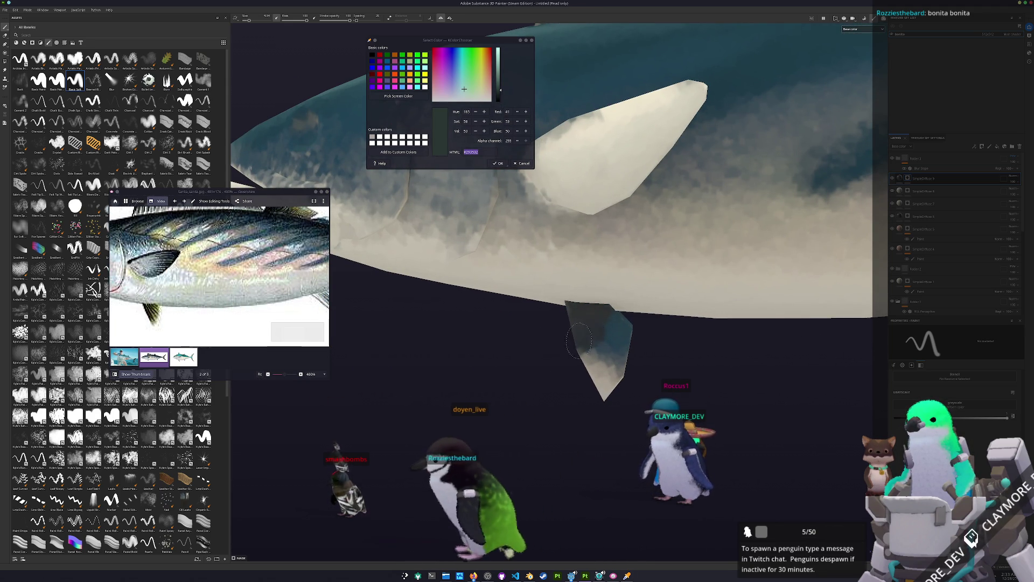
{"action": "left_click_drag", "start_coordinate": [600, 311], "coordinate": [538, 360], "text": "alt"}
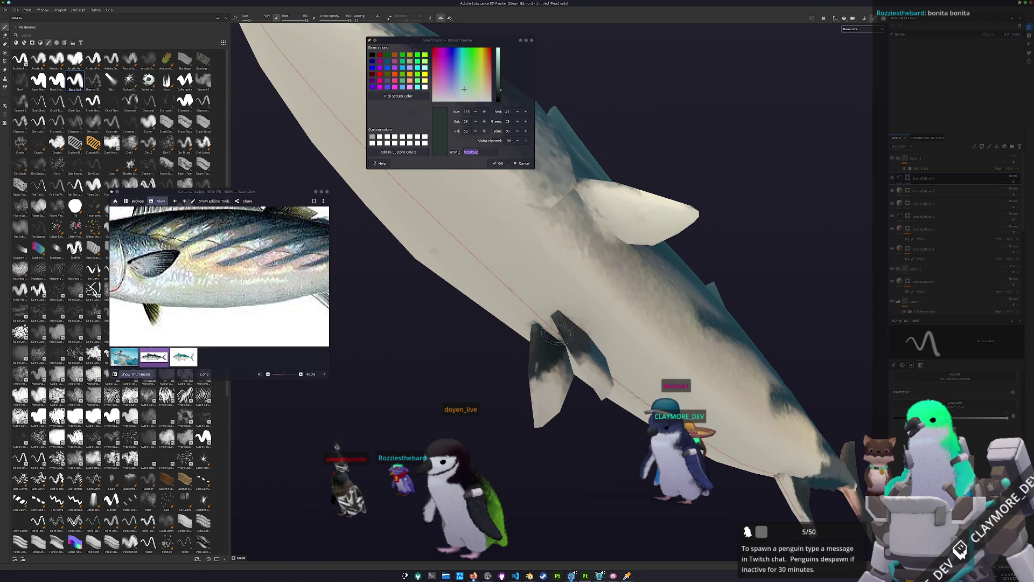
{"action": "left_click_drag", "start_coordinate": [555, 337], "coordinate": [552, 319], "text": "alt"}
{"action": "middle_click_drag", "start_coordinate": [552, 243], "coordinate": [552, 319], "text": "alt"}
- Paint a dark stroke along the pectoral fin's lower edge and orbit back out
{"action": "mouse_move", "coordinate": [553, 319]}
{"action": "left_mouse_down"}
{"action": "mouse_move", "coordinate": [601, 270]}
{"action": "mouse_move", "coordinate": [566, 299]}
{"action": "mouse_move", "coordinate": [461, 337]}
{"action": "left_mouse_up"}
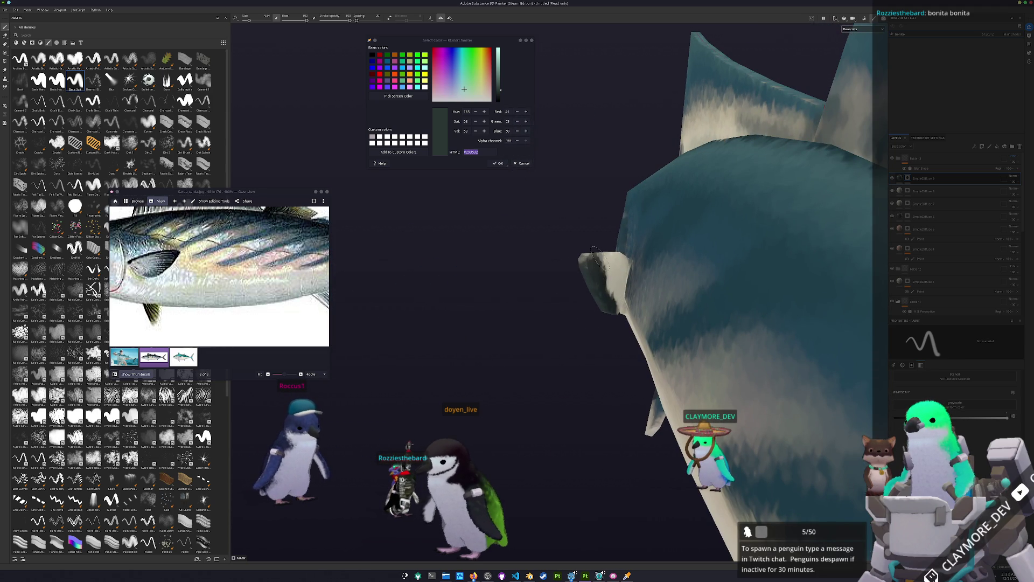
{"action": "left_click_drag", "start_coordinate": [588, 252], "coordinate": [503, 299], "text": "alt"}
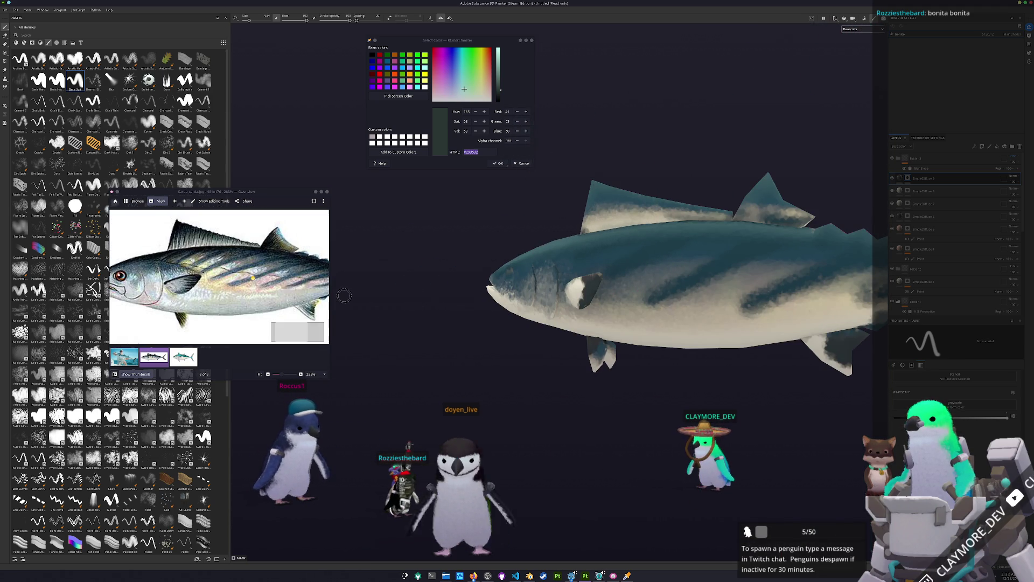
{"action": "scroll", "coordinate": [550, 279], "scroll_direction": "up", "scroll_amount": 2}
{"action": "scroll", "coordinate": [582, 275], "scroll_direction": "up", "scroll_amount": 2}
{"action": "scroll", "coordinate": [606, 270], "scroll_direction": "up", "scroll_amount": 1}
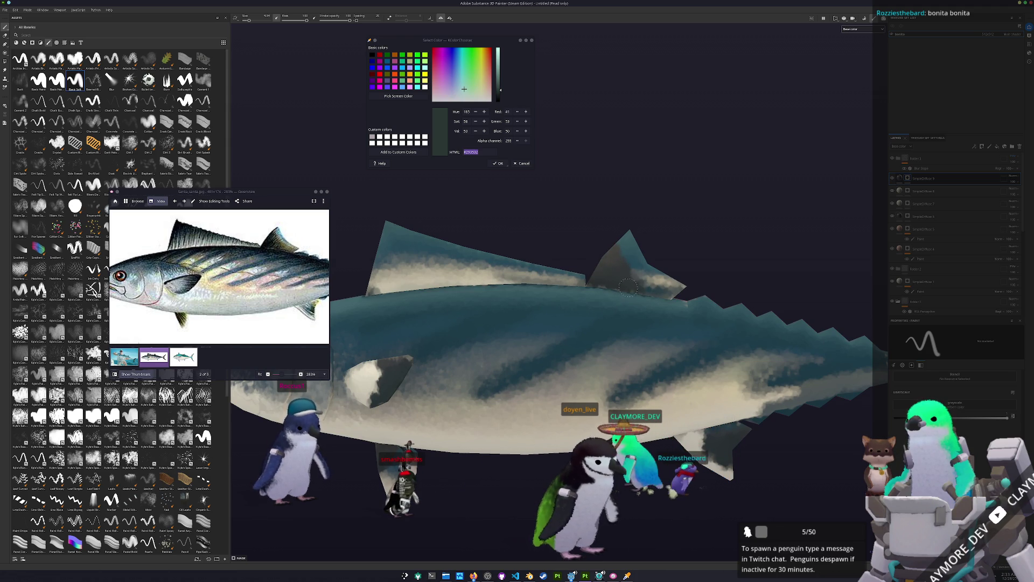
{"action": "scroll", "coordinate": [600, 279], "scroll_direction": "up", "scroll_amount": 1}
- Reframe the whole fish side-on and begin sampling a colour from the screen
{"action": "left_click_drag", "start_coordinate": [600, 279], "coordinate": [521, 234], "text": "alt"}
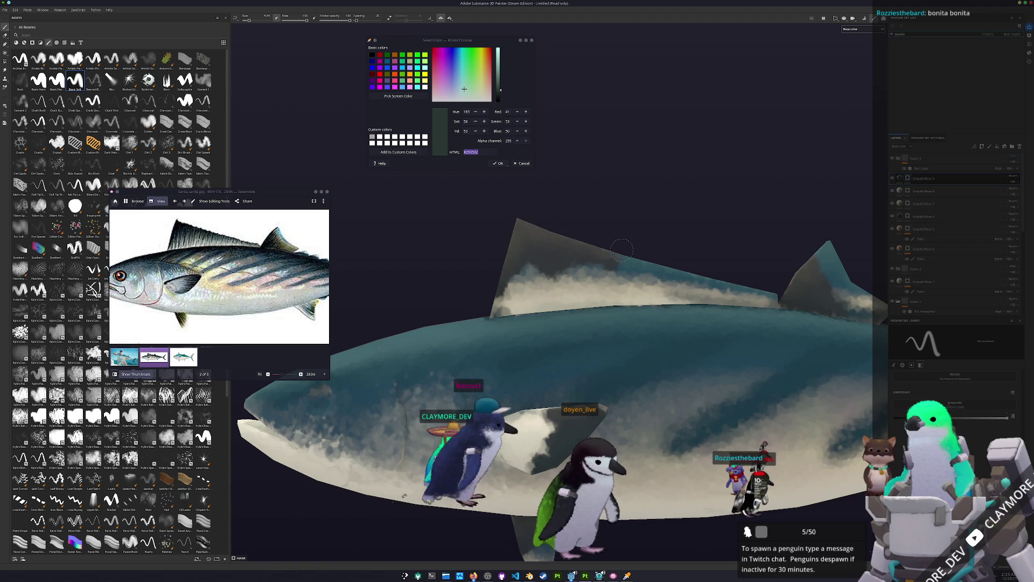
{"action": "key", "text": "f"}
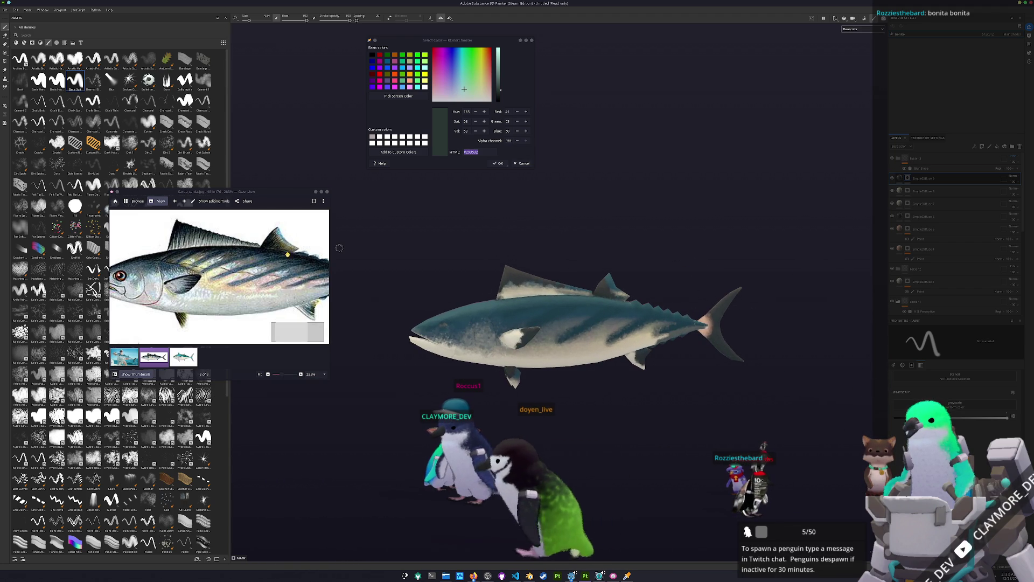
{"action": "left_click", "coordinate": [398, 95]}
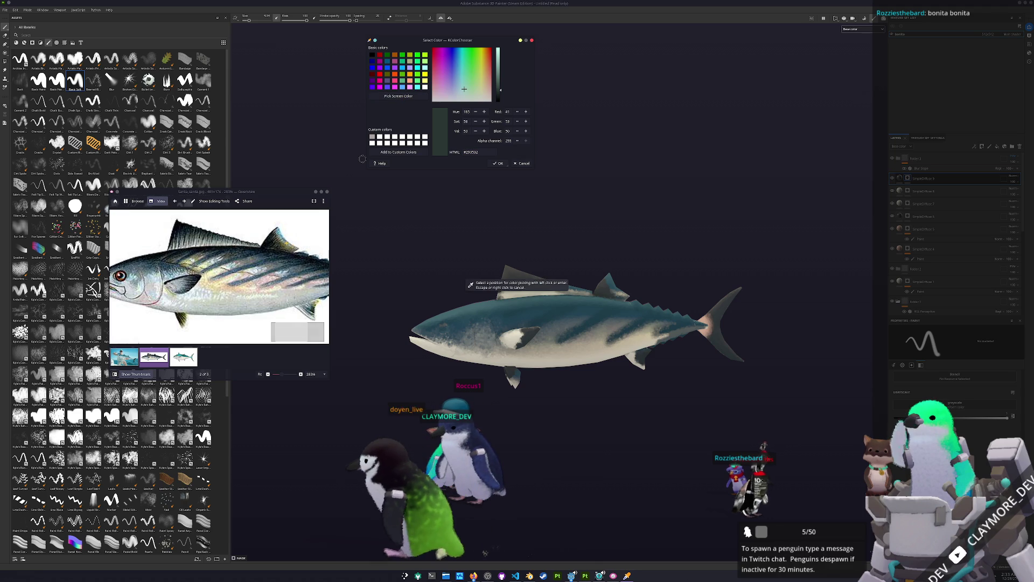
- Sample the olive-yellow from the reference fin and select its hex code
{"action": "left_click", "coordinate": [243, 258]}
{"action": "scroll", "coordinate": [243, 258], "scroll_direction": "up", "scroll_amount": 4, "text": "ctrl"}
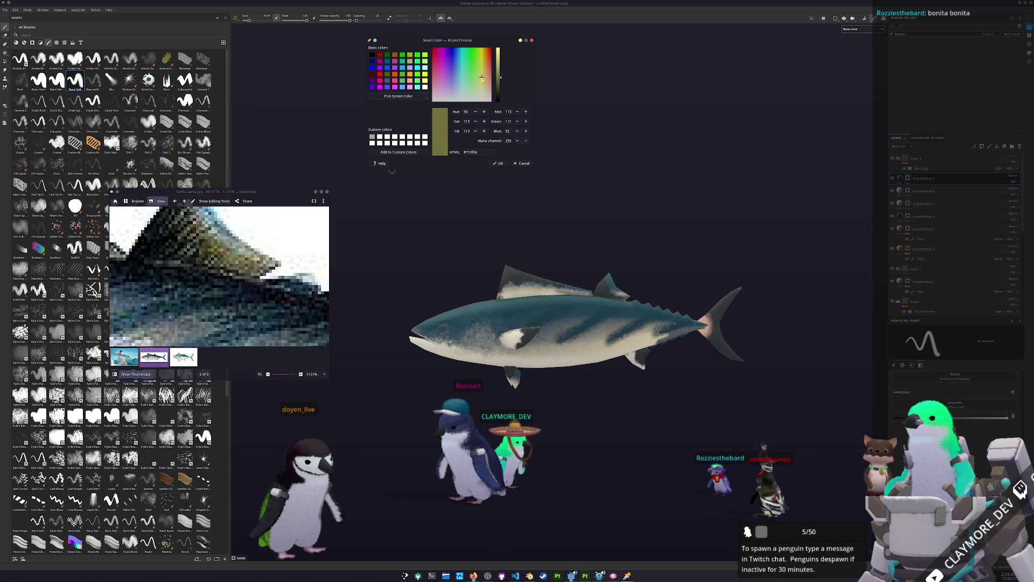
{"action": "double_click", "coordinate": [471, 151]}
- Add a mask to the SimpleDiffuse 10 layer and return to the brush
{"action": "left_click", "coordinate": [929, 181]}
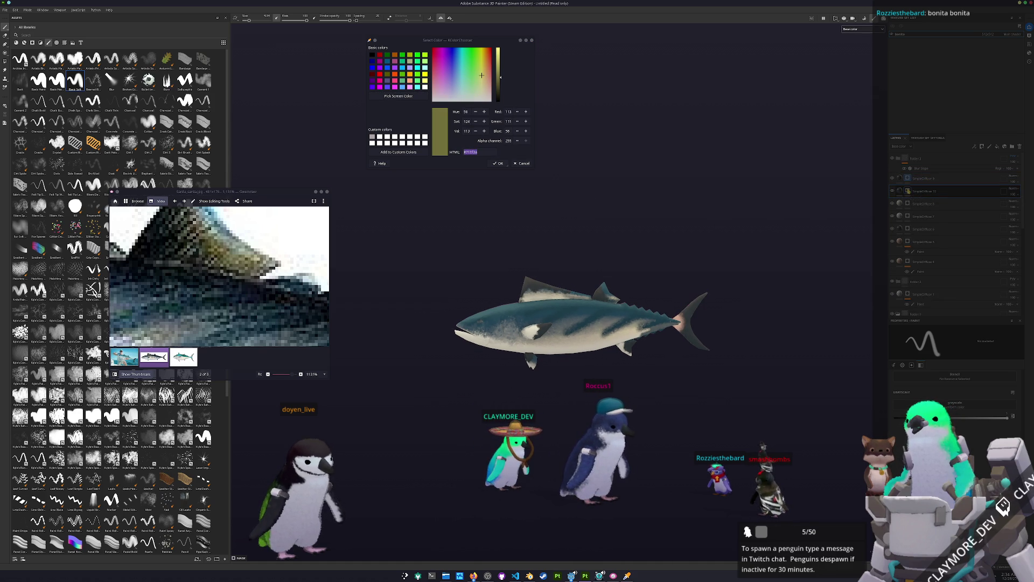
{"action": "right_click", "coordinate": [909, 191]}
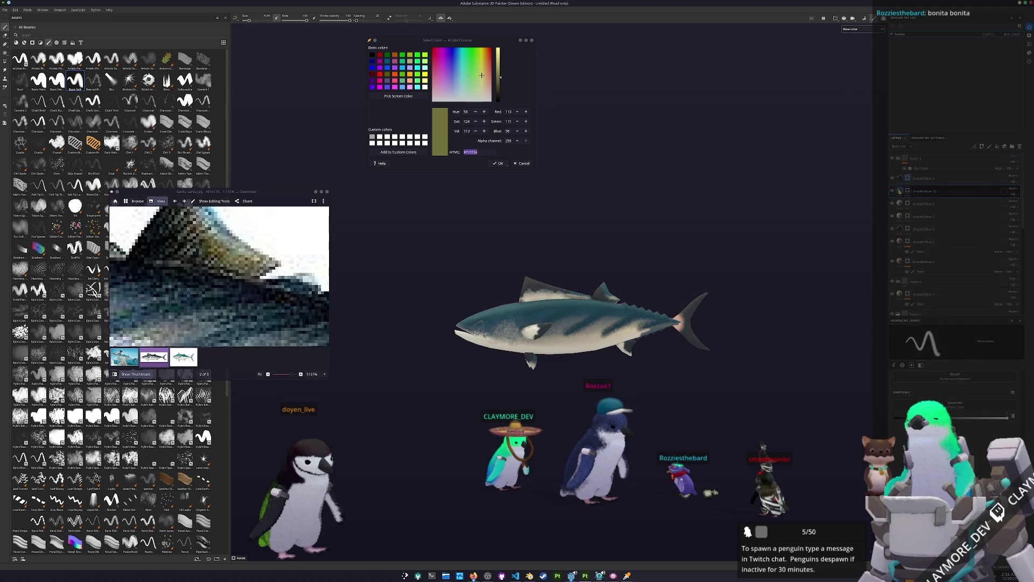
{"action": "left_click", "coordinate": [925, 374]}
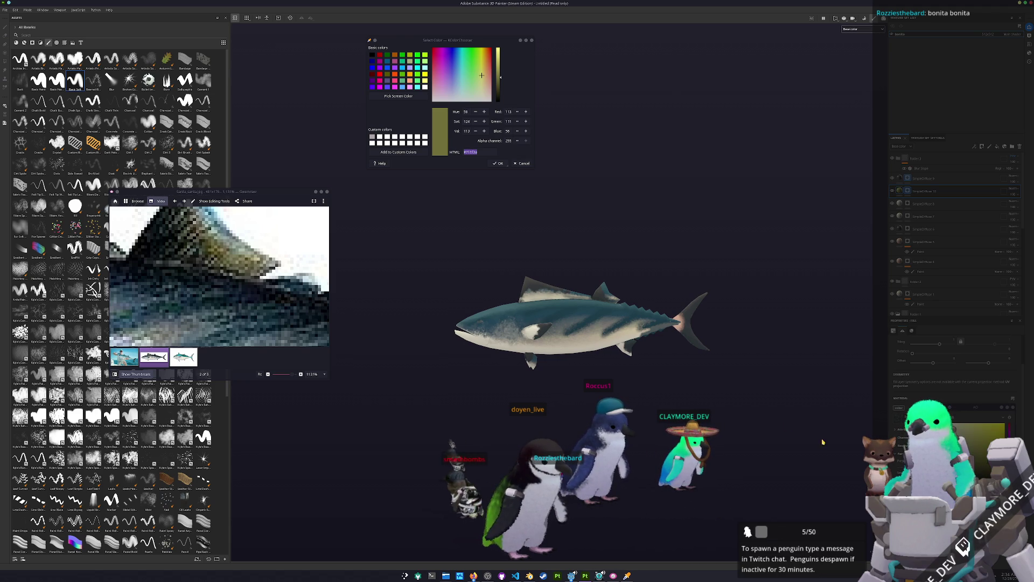
{"action": "key", "text": "1"}
- Paint olive-yellow accents on the rear dorsal and ventral fins while orbiting around them
{"action": "key", "text": "f"}
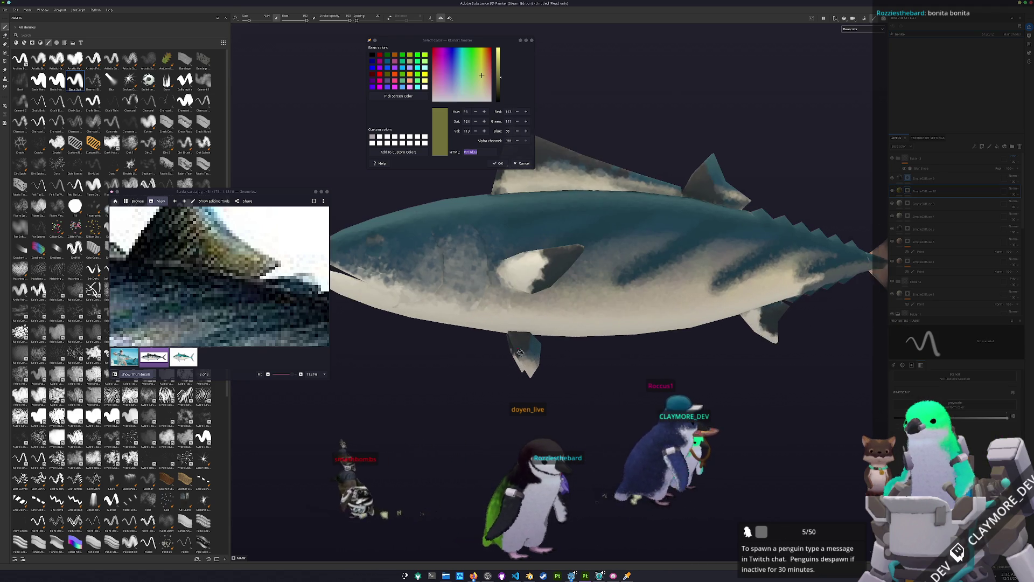
{"action": "mouse_move", "coordinate": [526, 351]}
{"action": "left_mouse_down", "text": "alt"}
{"action": "mouse_move", "coordinate": [667, 273]}
{"action": "mouse_move", "coordinate": [653, 250]}
{"action": "left_mouse_up", "text": "alt"}
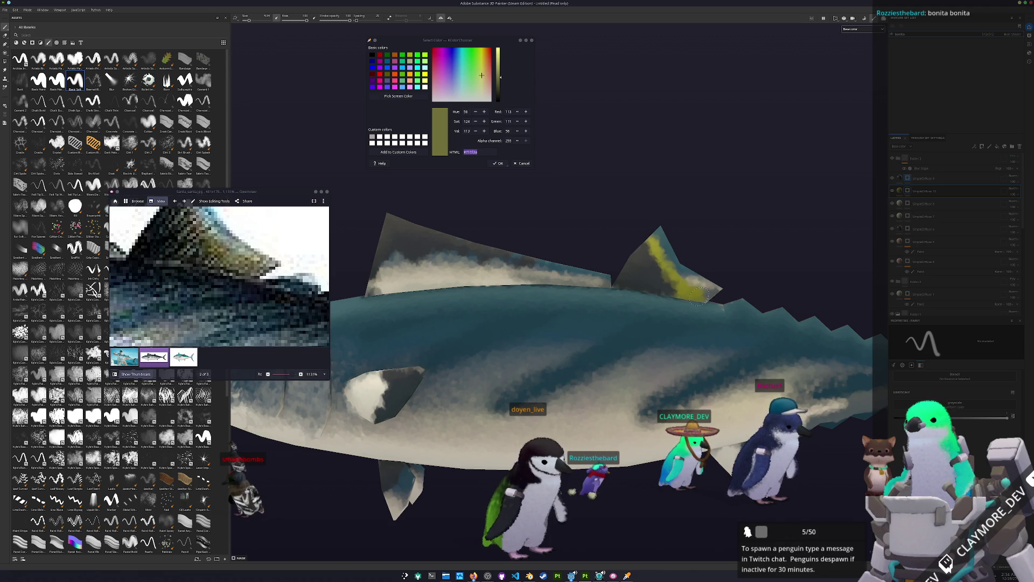
{"action": "left_click_drag", "start_coordinate": [711, 296], "coordinate": [600, 310], "text": "alt"}
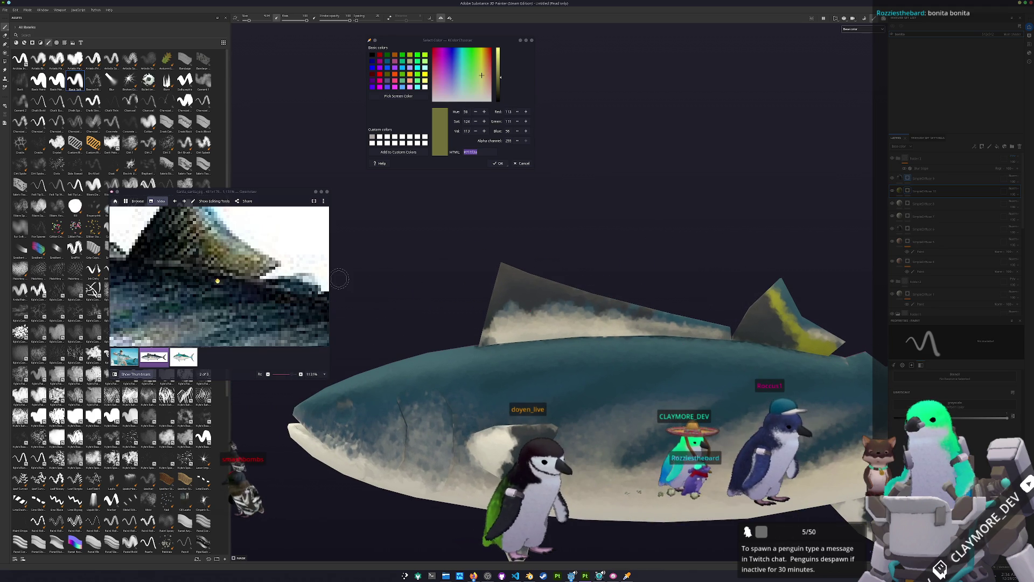
{"action": "scroll", "coordinate": [242, 279], "scroll_direction": "down", "scroll_amount": 2, "text": "ctrl"}
{"action": "scroll", "coordinate": [251, 284], "scroll_direction": "down", "scroll_amount": 2, "text": "ctrl"}
{"action": "scroll", "coordinate": [266, 295], "scroll_direction": "down", "scroll_amount": 2, "text": "ctrl"}
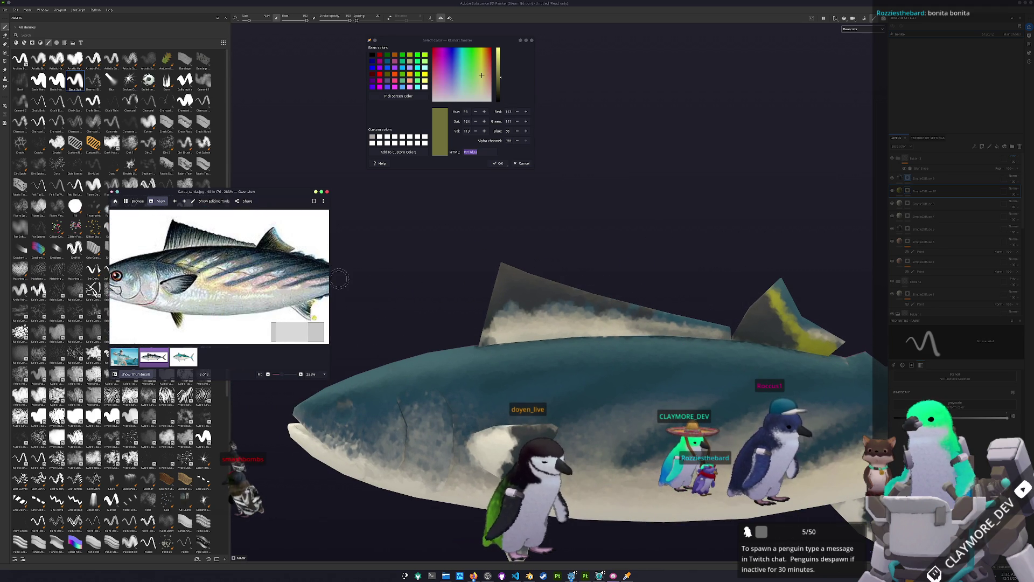
{"action": "mouse_move", "coordinate": [339, 279]}
{"action": "left_mouse_down", "text": "alt"}
{"action": "mouse_move", "coordinate": [500, 421]}
{"action": "mouse_move", "coordinate": [445, 422]}
{"action": "mouse_move", "coordinate": [456, 391]}
{"action": "mouse_move", "coordinate": [623, 355]}
{"action": "left_mouse_up", "text": "alt"}
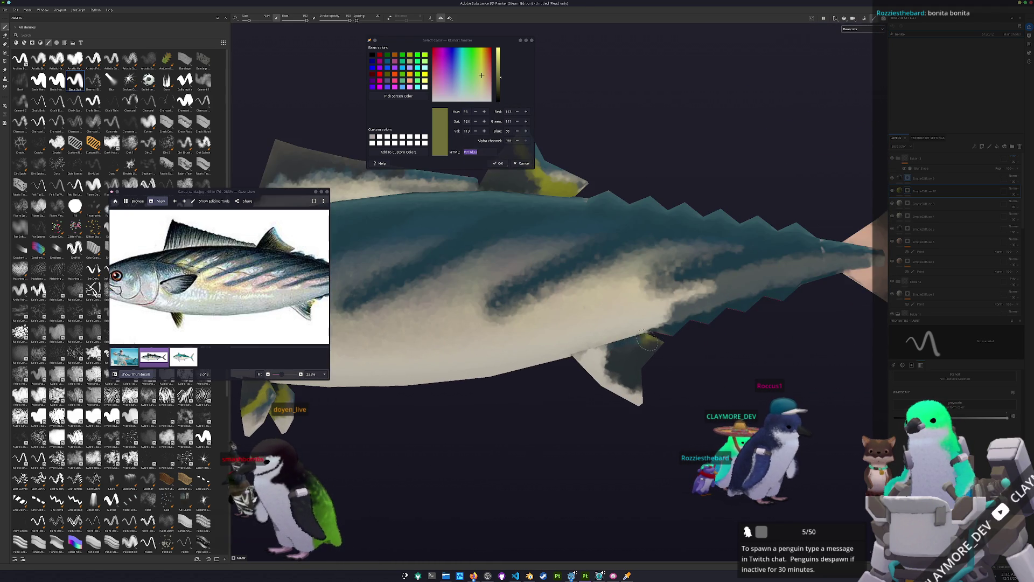
{"action": "scroll", "coordinate": [323, 291], "scroll_direction": "down", "scroll_amount": 2}
{"action": "mouse_move", "coordinate": [631, 318]}
{"action": "left_mouse_down", "text": "alt"}
{"action": "mouse_move", "coordinate": [485, 327]}
{"action": "mouse_move", "coordinate": [526, 331]}
{"action": "left_mouse_up", "text": "alt"}
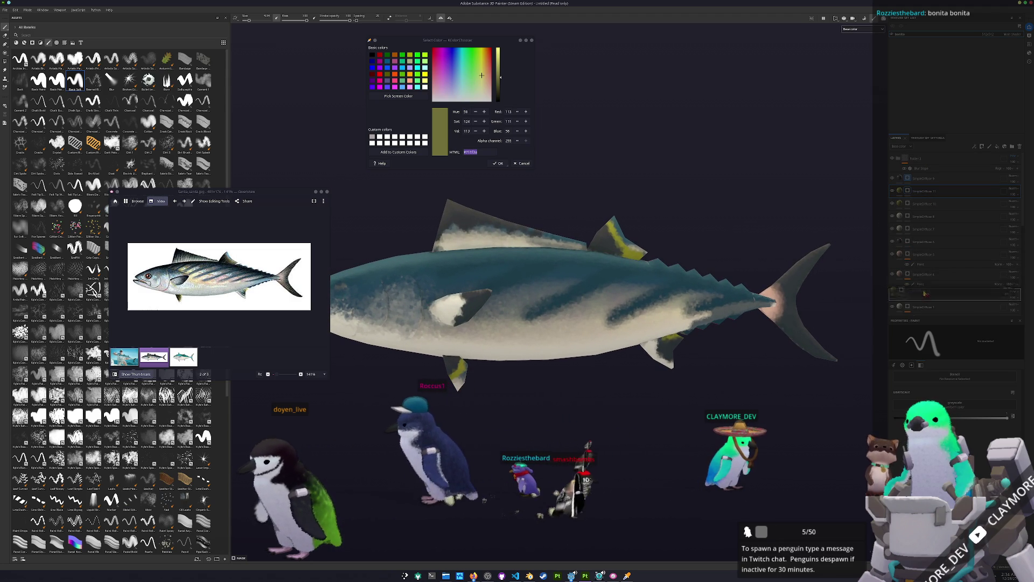
{"action": "scroll", "coordinate": [928, 288], "scroll_direction": "down", "scroll_amount": 2}
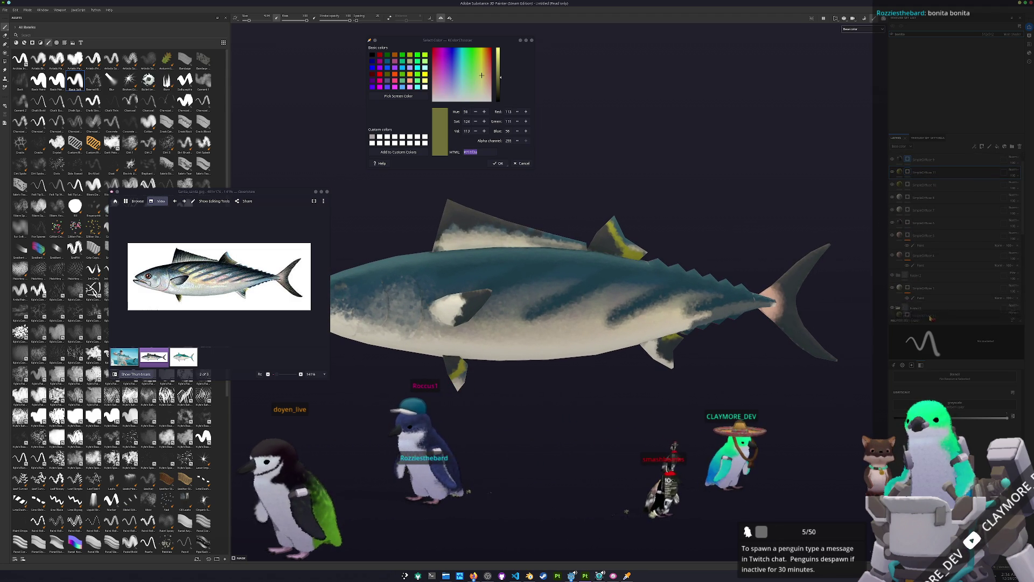
{"action": "scroll", "coordinate": [930, 320], "scroll_direction": "down", "scroll_amount": 1}
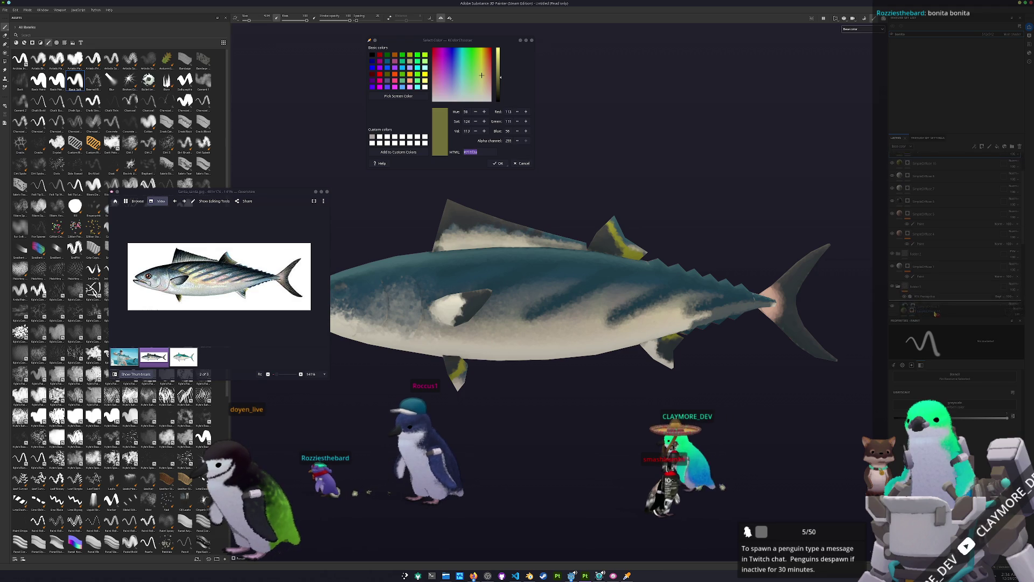
{"action": "scroll", "coordinate": [936, 313], "scroll_direction": "down", "scroll_amount": 2}
{"action": "scroll", "coordinate": [936, 314], "scroll_direction": "down", "scroll_amount": 1}
{"action": "scroll", "coordinate": [936, 314], "scroll_direction": "down", "scroll_amount": 1}
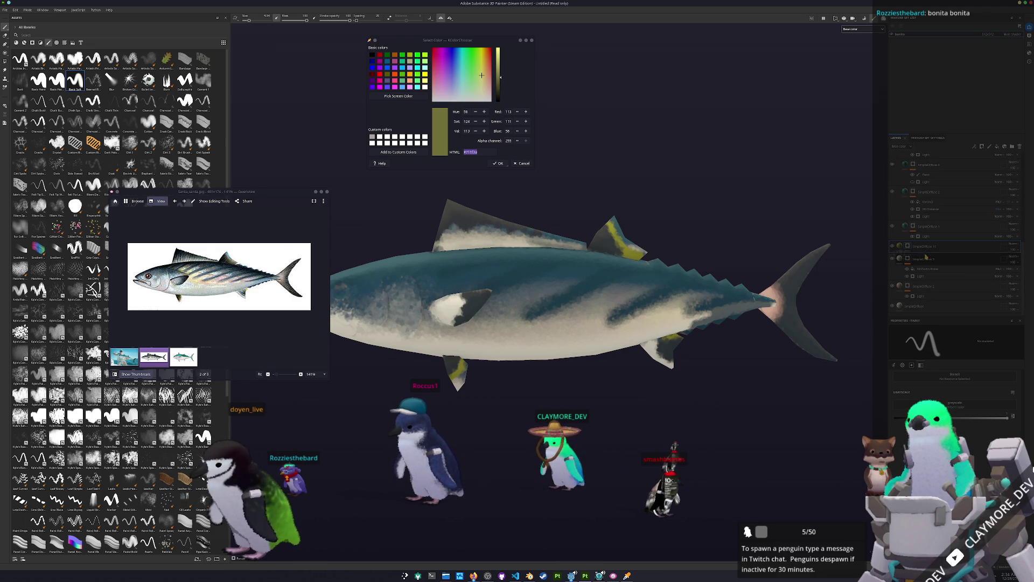
- Apply a mask option to SimpleDiffuse 11, then add further mask entries to the layer
{"action": "right_click", "coordinate": [911, 246]}
{"action": "left_click", "coordinate": [924, 301]}
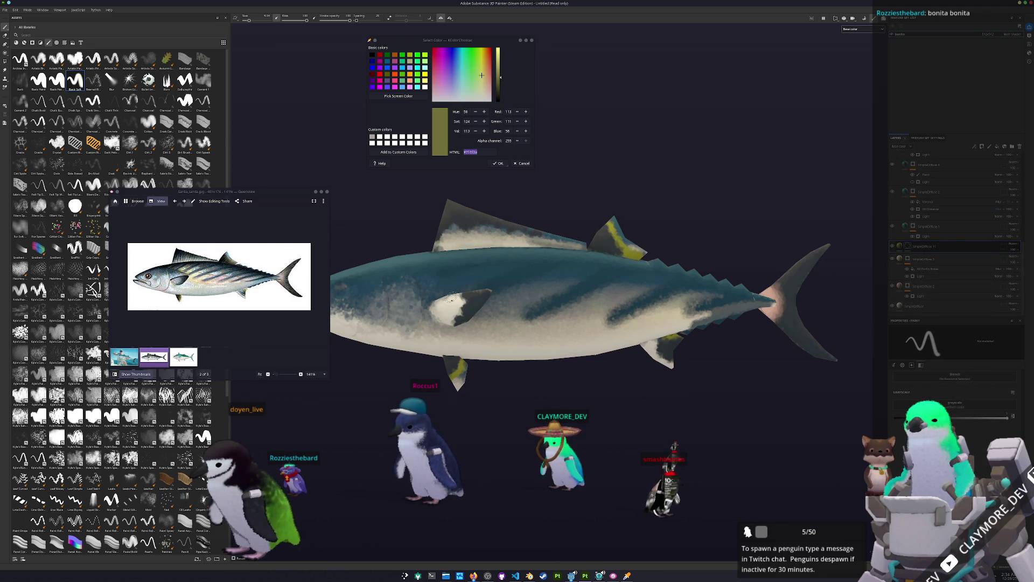
{"action": "middle_click_drag", "start_coordinate": [525, 290], "coordinate": [570, 289], "text": "alt"}
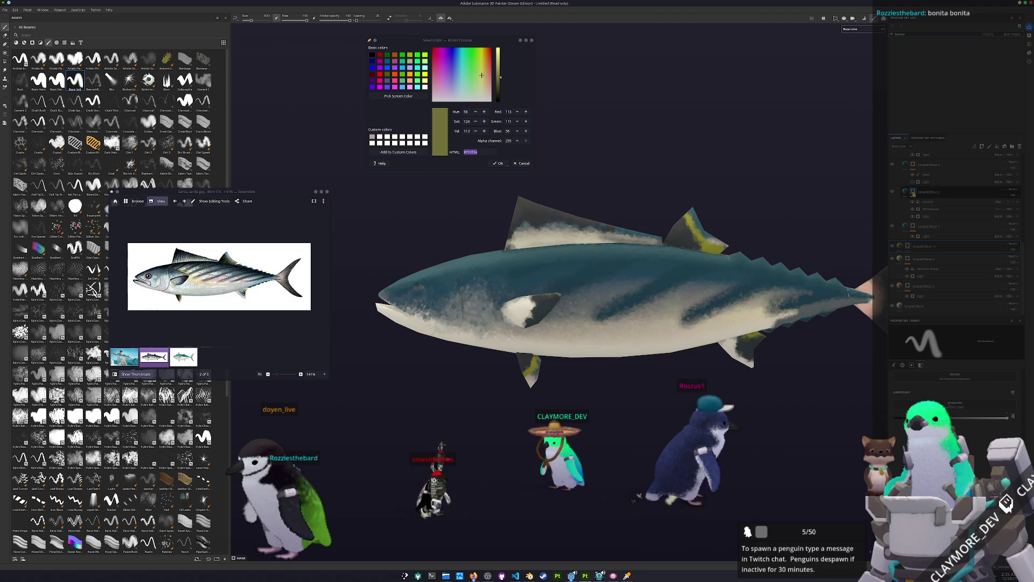
{"action": "right_click", "coordinate": [915, 193]}
{"action": "left_click", "coordinate": [928, 365]}
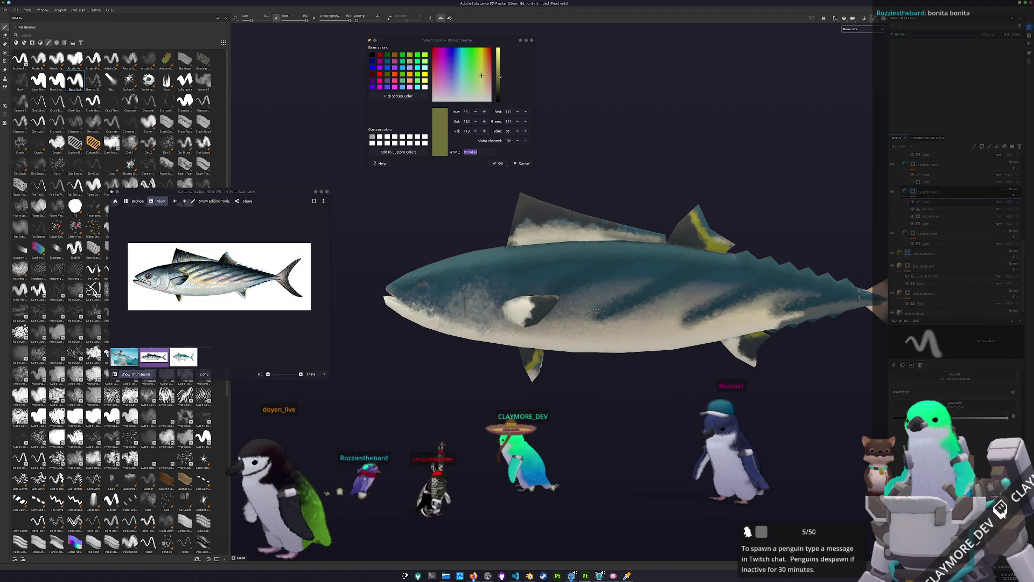
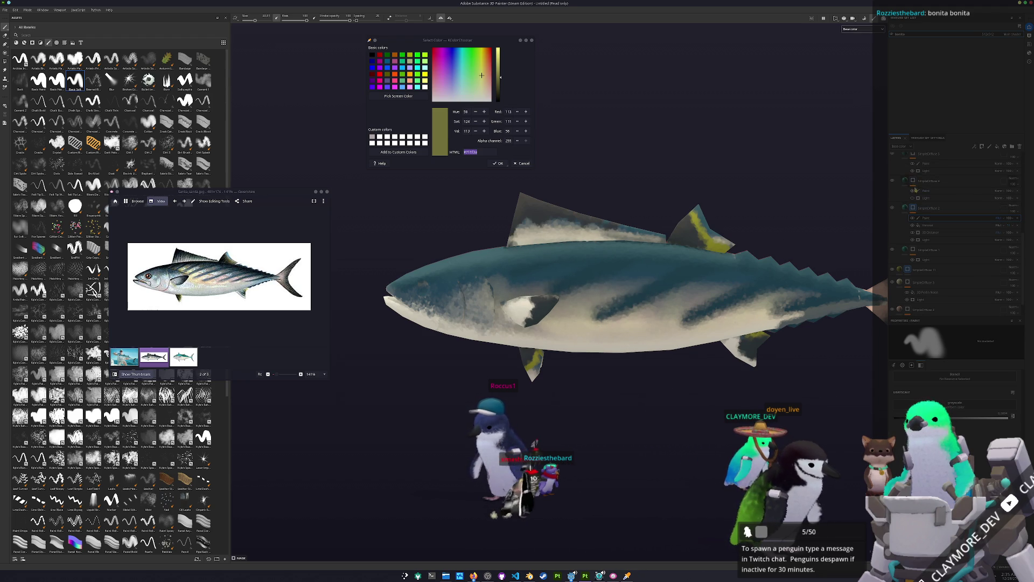
- Add new layers to the bonito's stack and select one, orbiting the fish to a working angle
{"action": "left_click", "coordinate": [981, 146]}
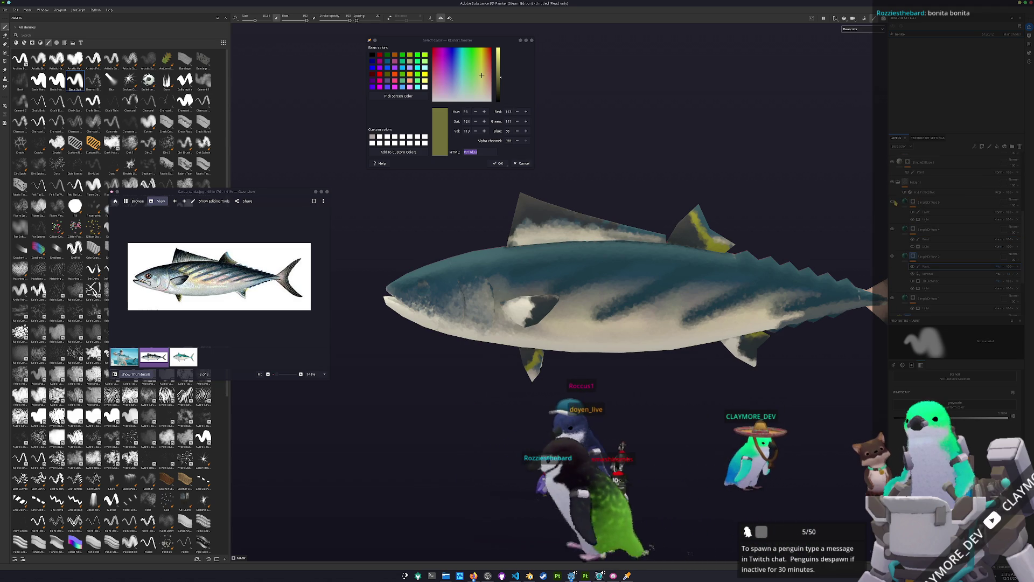
{"action": "left_click_drag", "start_coordinate": [622, 291], "coordinate": [615, 299], "text": "alt"}
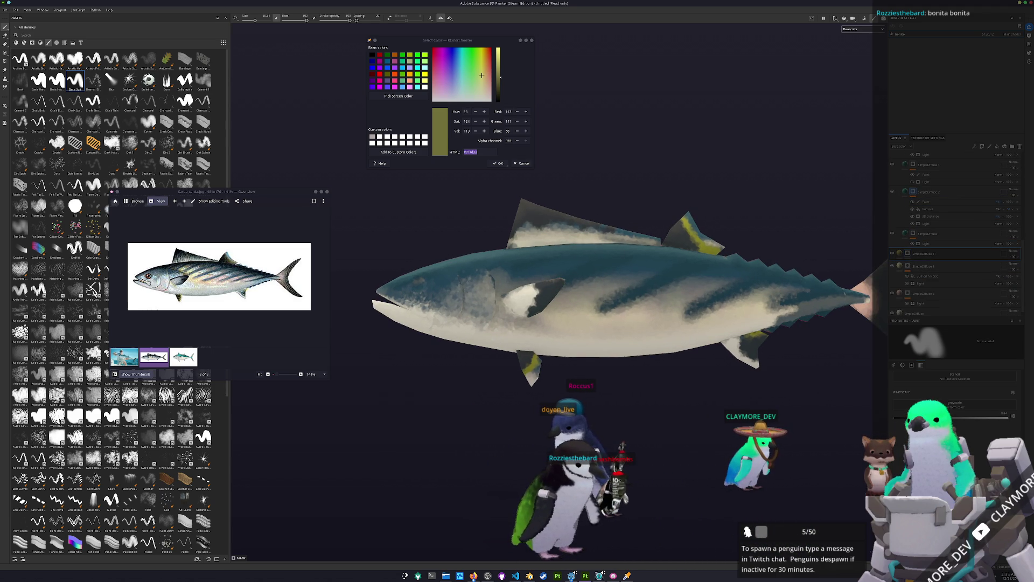
{"action": "left_click_drag", "start_coordinate": [651, 330], "coordinate": [540, 279], "text": "alt"}
{"action": "left_click_drag", "start_coordinate": [644, 304], "coordinate": [757, 307], "text": "alt"}
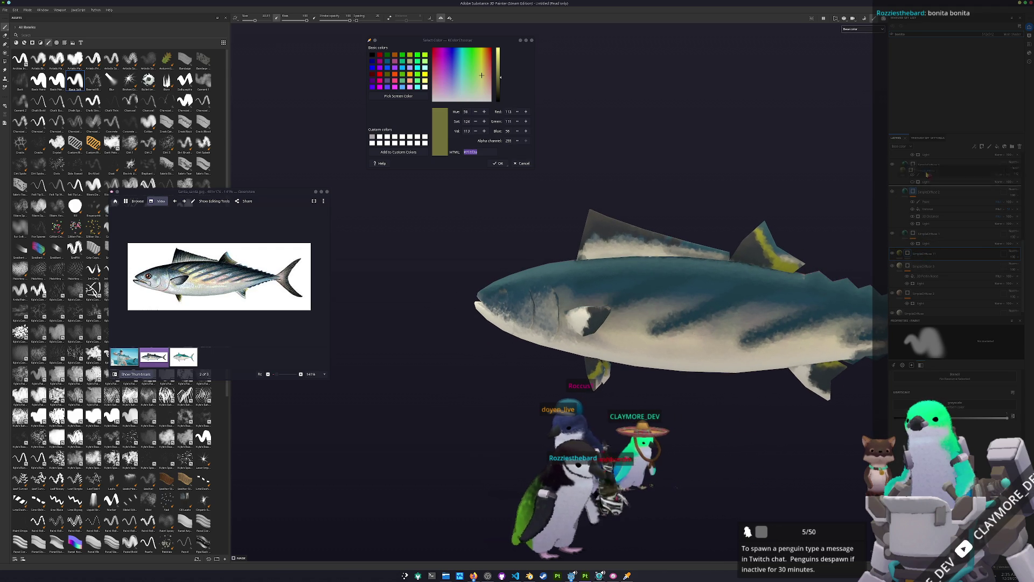
{"action": "left_click", "coordinate": [927, 156]}
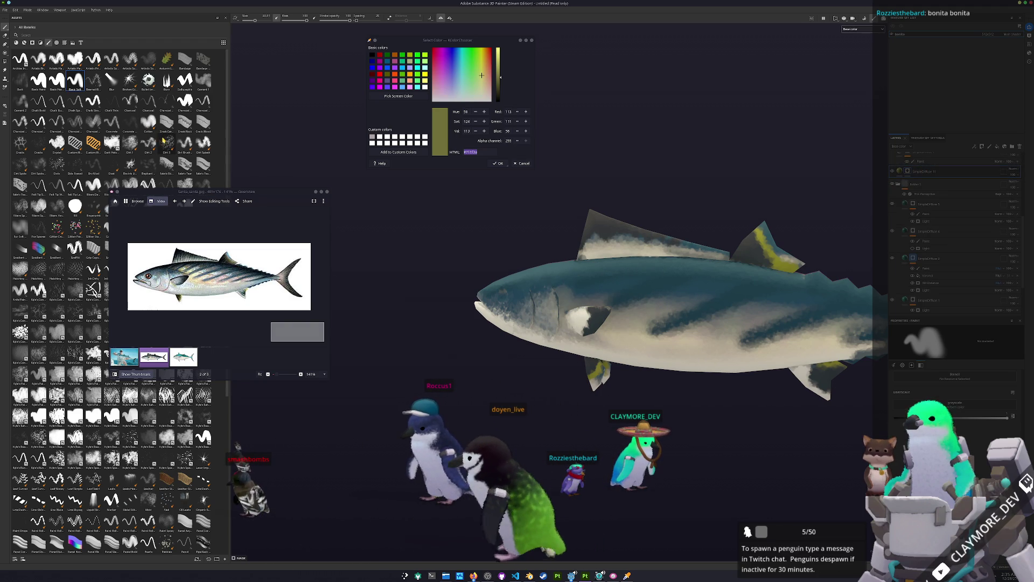
- Choose a scattered-dots brush and bring the fish side-on with its tail showing
{"action": "left_click", "coordinate": [166, 142]}
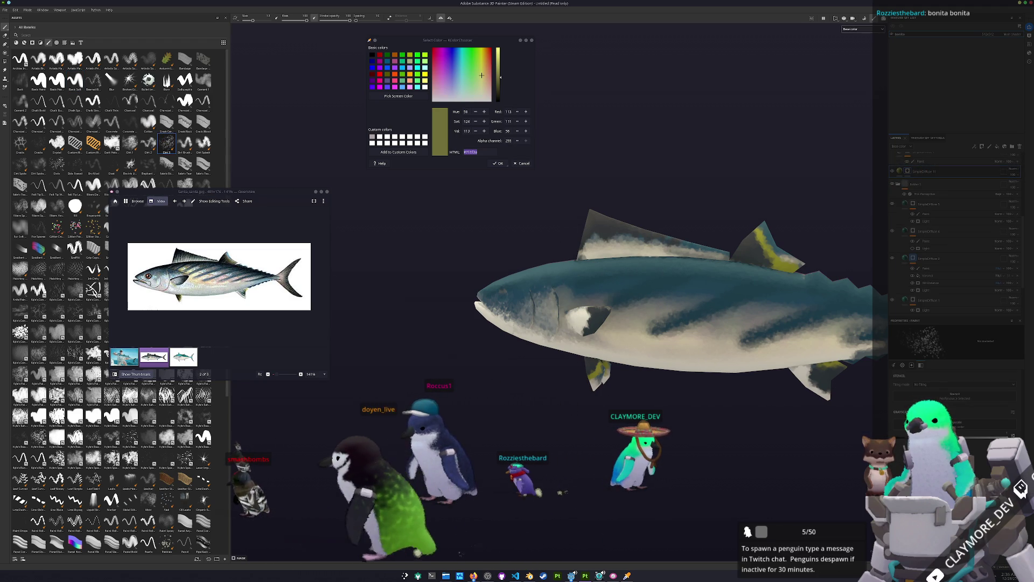
{"action": "scroll", "coordinate": [604, 284], "scroll_direction": "up", "scroll_amount": 2}
{"action": "left_click_drag", "start_coordinate": [602, 283], "coordinate": [674, 321], "text": "alt"}
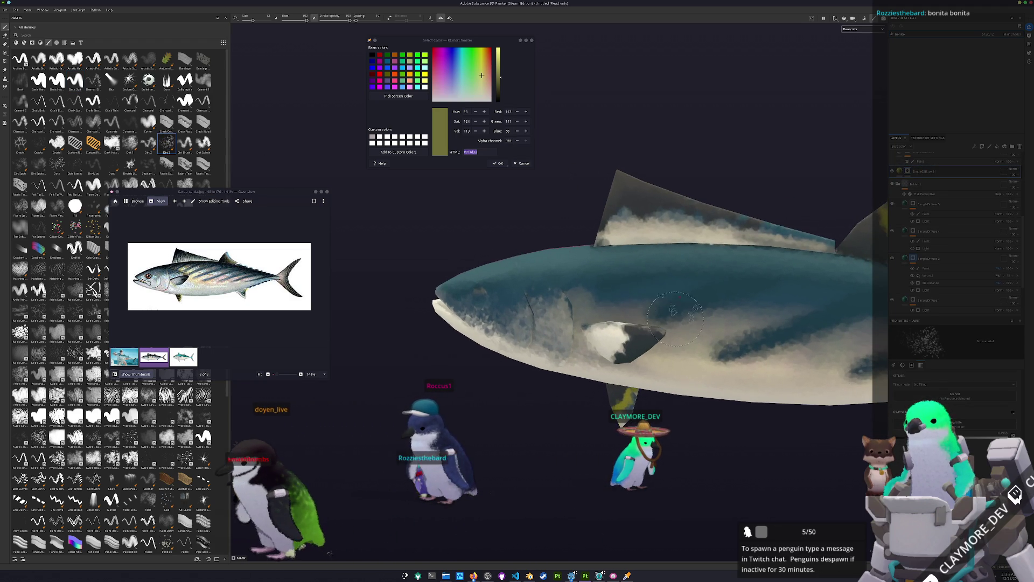
{"action": "left_click_drag", "start_coordinate": [593, 310], "coordinate": [667, 353], "text": "alt"}
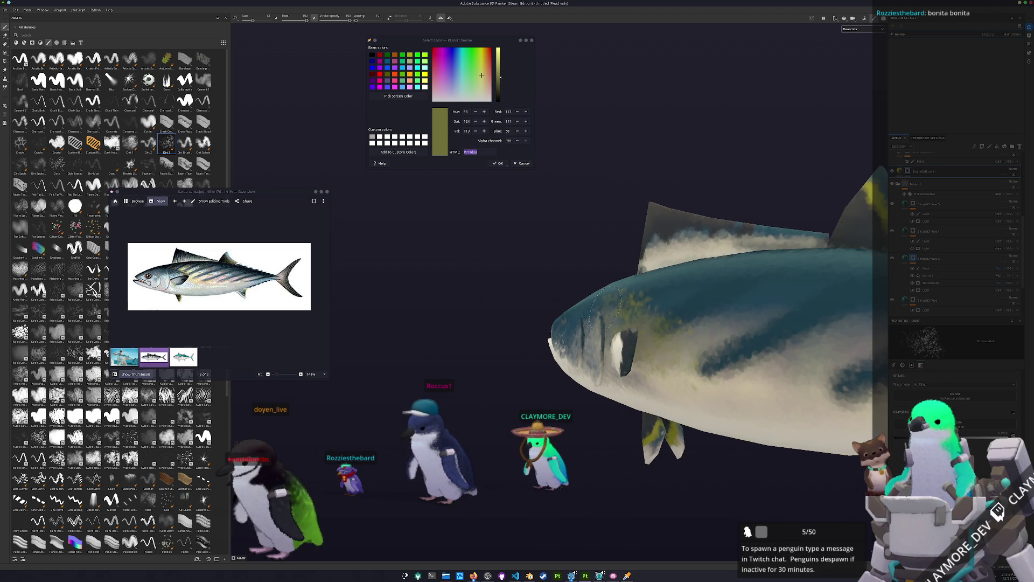
{"action": "left_click_drag", "start_coordinate": [604, 326], "coordinate": [630, 324], "text": "alt"}
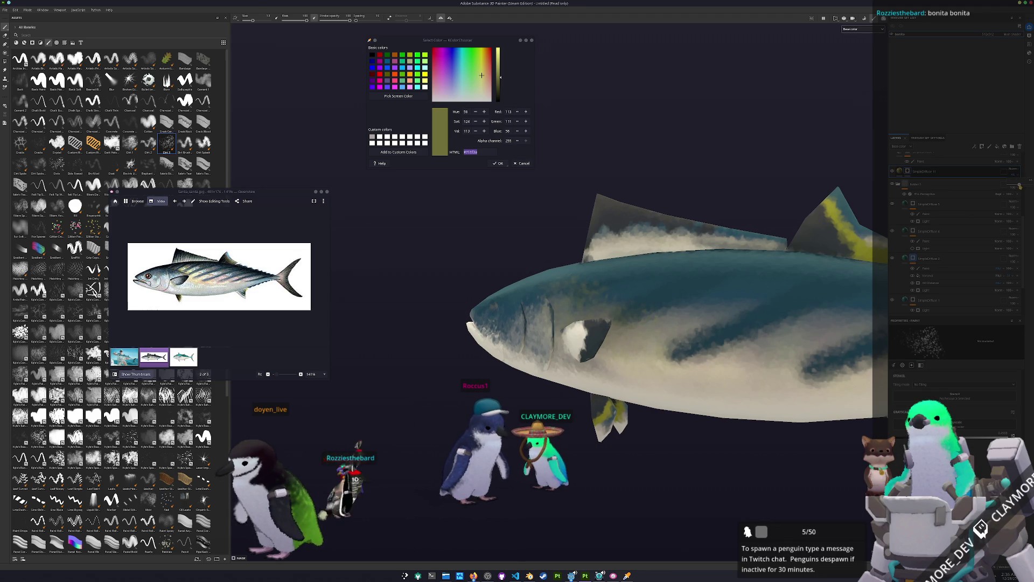
{"action": "mouse_move", "coordinate": [629, 324]}
{"action": "left_mouse_down", "text": "alt"}
{"action": "mouse_move", "coordinate": [709, 308]}
{"action": "mouse_move", "coordinate": [528, 318]}
{"action": "left_mouse_up", "text": "alt"}
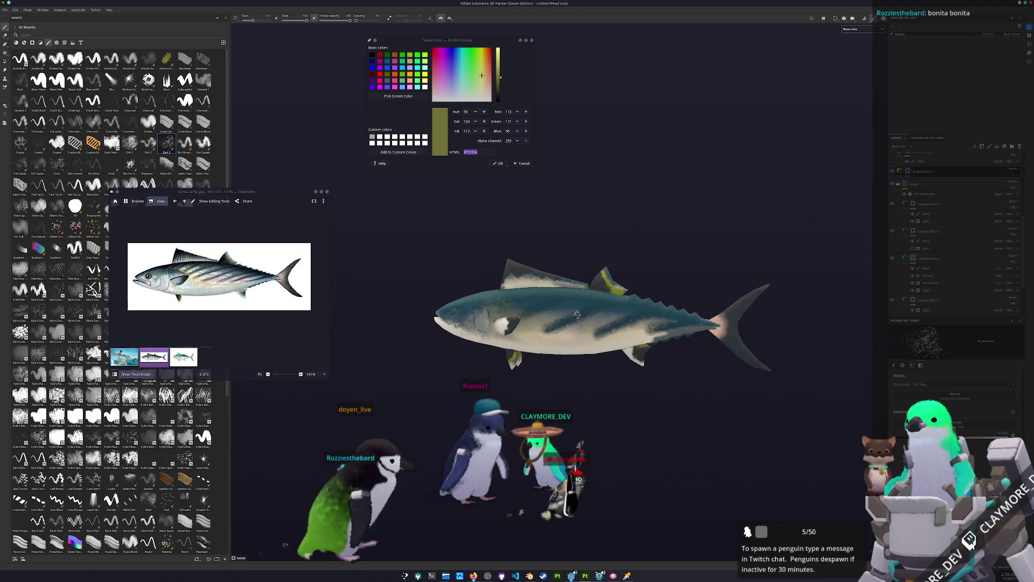
{"action": "scroll", "coordinate": [527, 320], "scroll_direction": "up", "scroll_amount": 2}
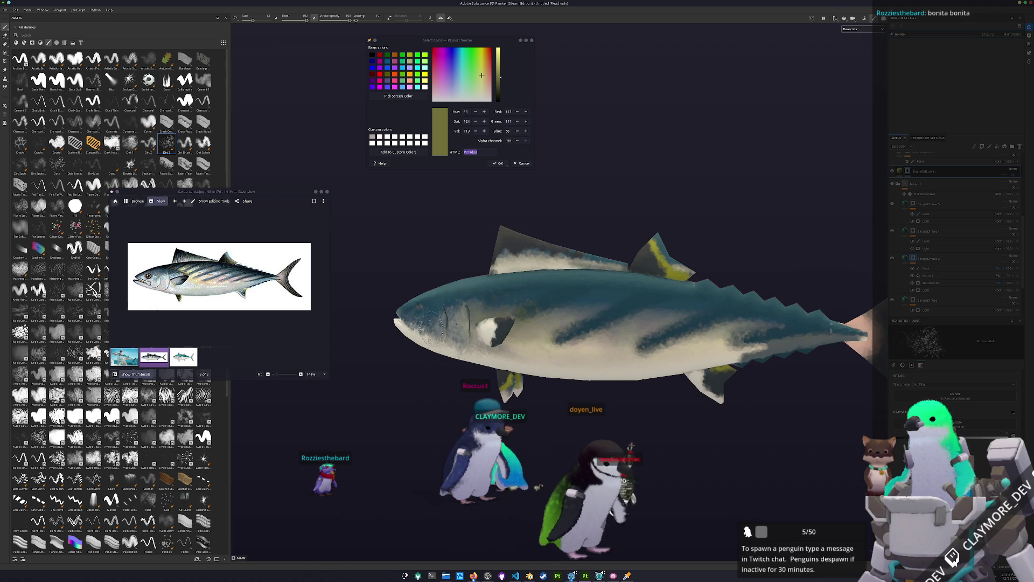
{"action": "left_click_drag", "start_coordinate": [493, 323], "coordinate": [598, 275], "text": "alt"}
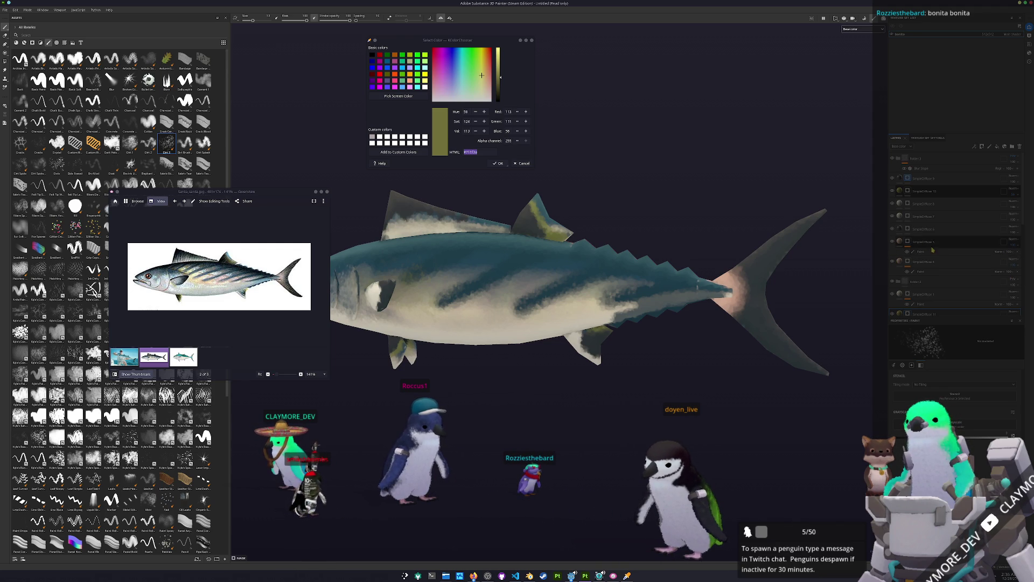
- Hide and re-show the pink tail tint layer to compare the bonito with and without it
{"action": "left_click", "coordinate": [892, 227]}
{"action": "left_click", "coordinate": [893, 241]}
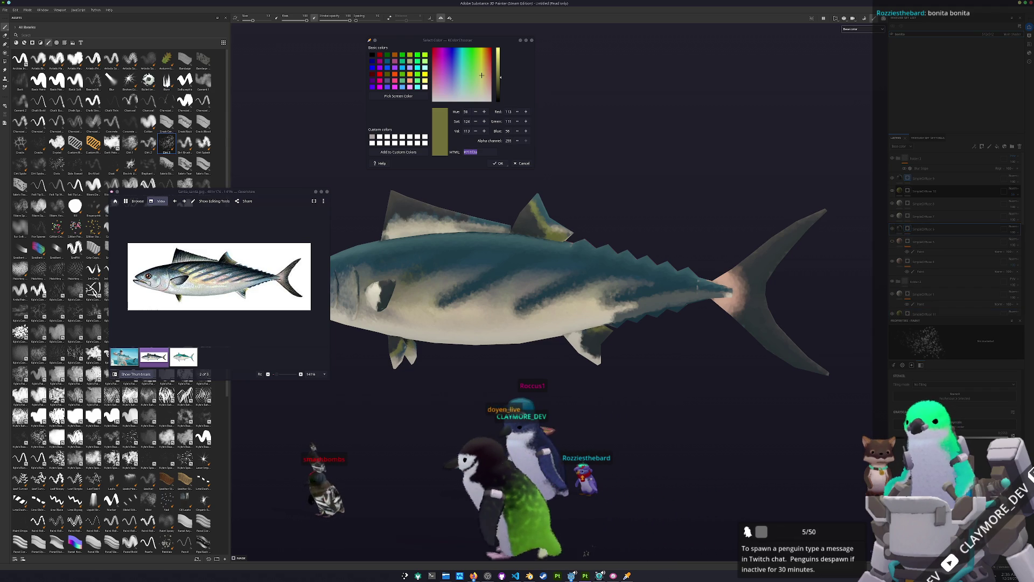
{"action": "scroll", "coordinate": [792, 331], "scroll_direction": "up", "scroll_amount": 2}
{"action": "scroll", "coordinate": [793, 331], "scroll_direction": "up", "scroll_amount": 2}
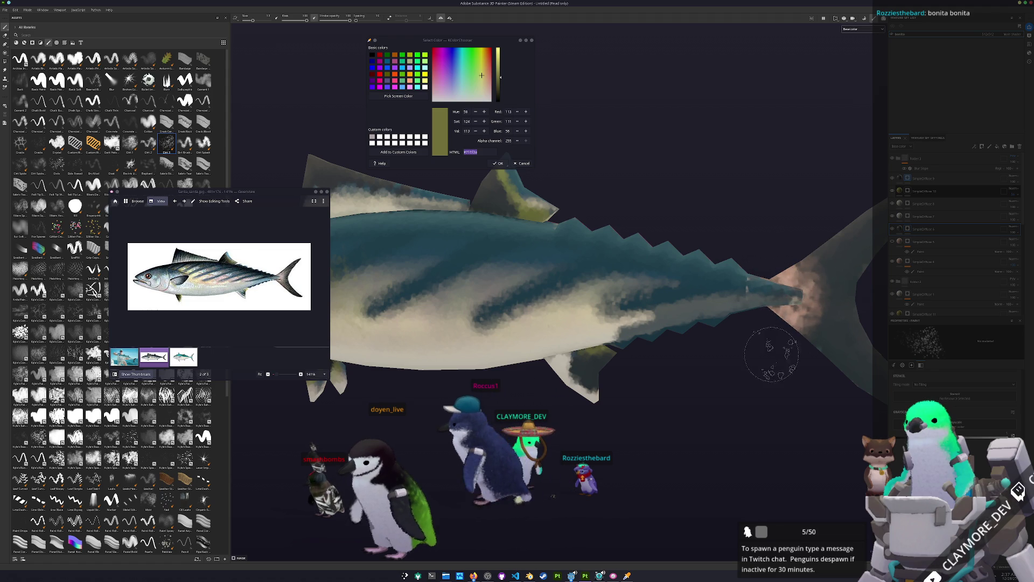
- Orbit the painted fish to view its lower fins, front and side
{"action": "left_click_drag", "start_coordinate": [772, 294], "coordinate": [788, 323], "text": "alt"}
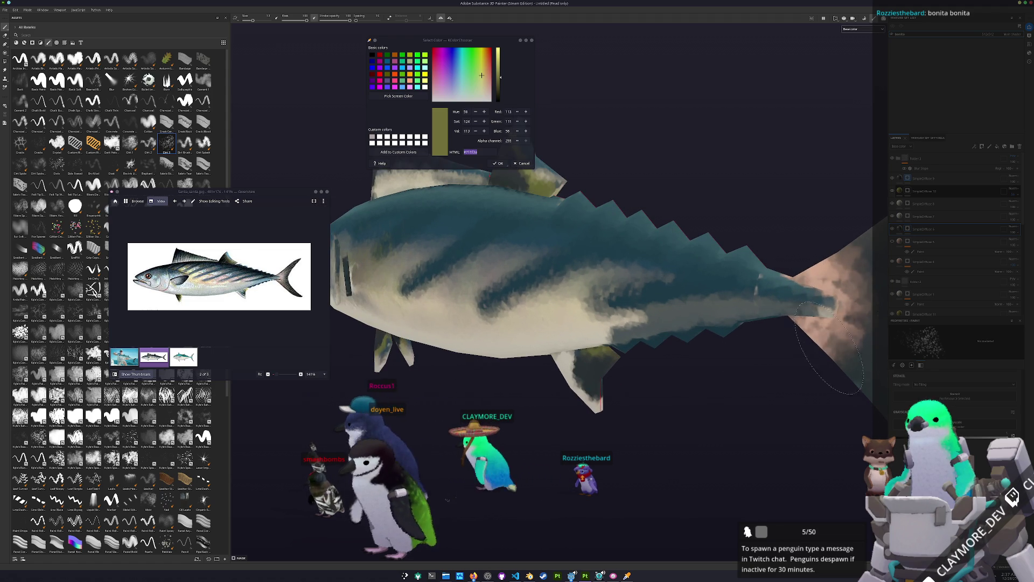
{"action": "scroll", "coordinate": [726, 386], "scroll_direction": "down", "scroll_amount": 2}
{"action": "mouse_move", "coordinate": [726, 386]}
{"action": "left_mouse_down", "text": "alt"}
{"action": "mouse_move", "coordinate": [709, 344]}
{"action": "mouse_move", "coordinate": [582, 372]}
{"action": "left_mouse_up", "text": "alt"}
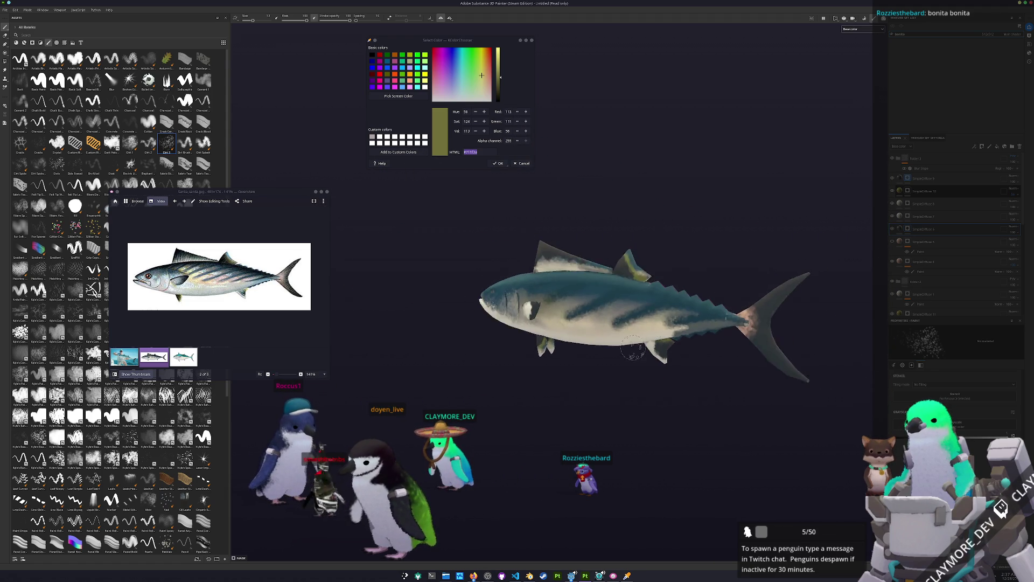
{"action": "left_click_drag", "start_coordinate": [725, 241], "coordinate": [696, 221], "text": "alt"}
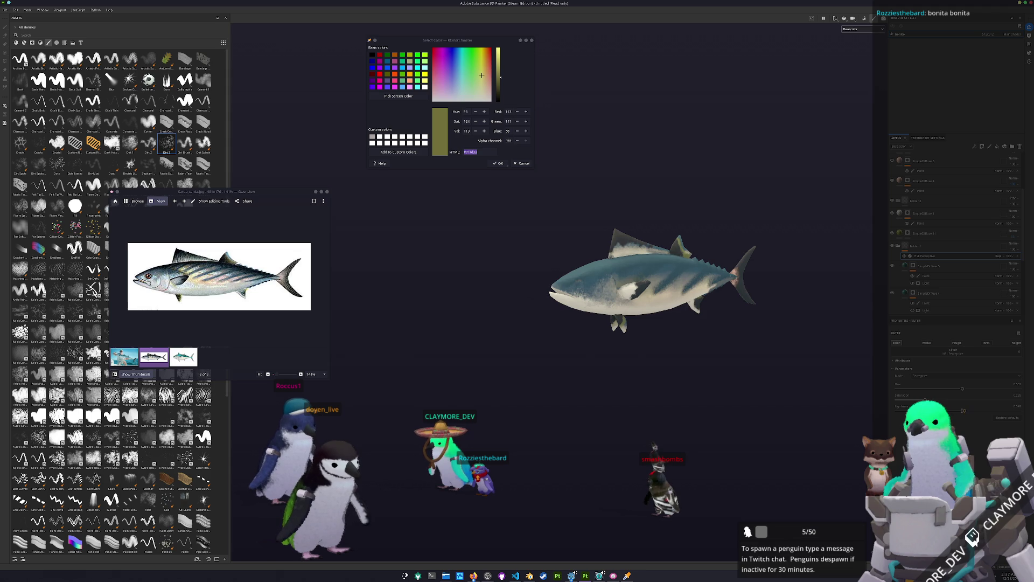
{"action": "scroll", "coordinate": [580, 342], "scroll_direction": "up", "scroll_amount": 3}
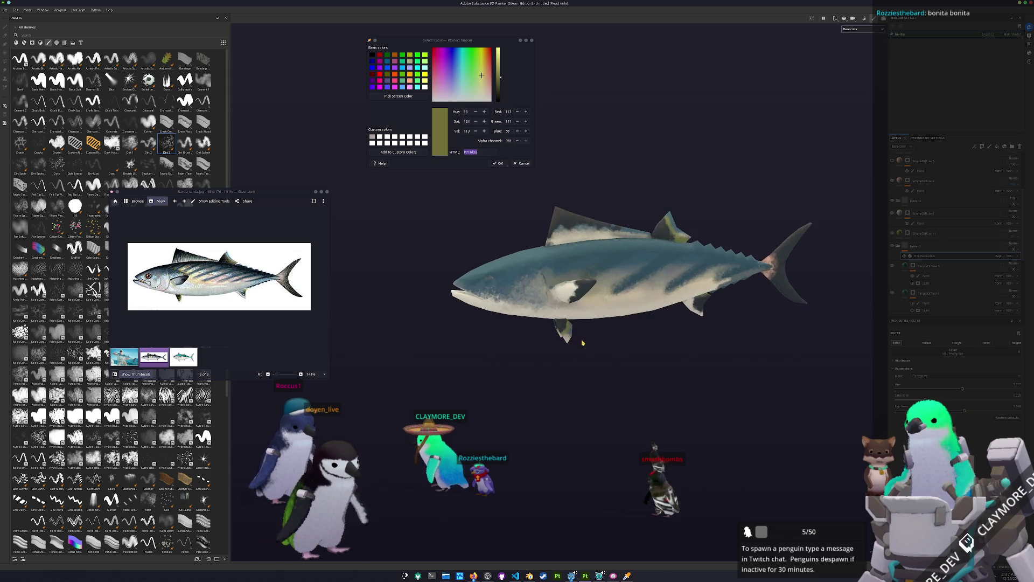
{"action": "left_click_drag", "start_coordinate": [589, 335], "coordinate": [350, 326], "text": "alt"}
- Step the reference viewer to the angler-and-bonito photo and preview The Enigmatic Bonito image result
{"action": "left_click", "coordinate": [182, 357]}
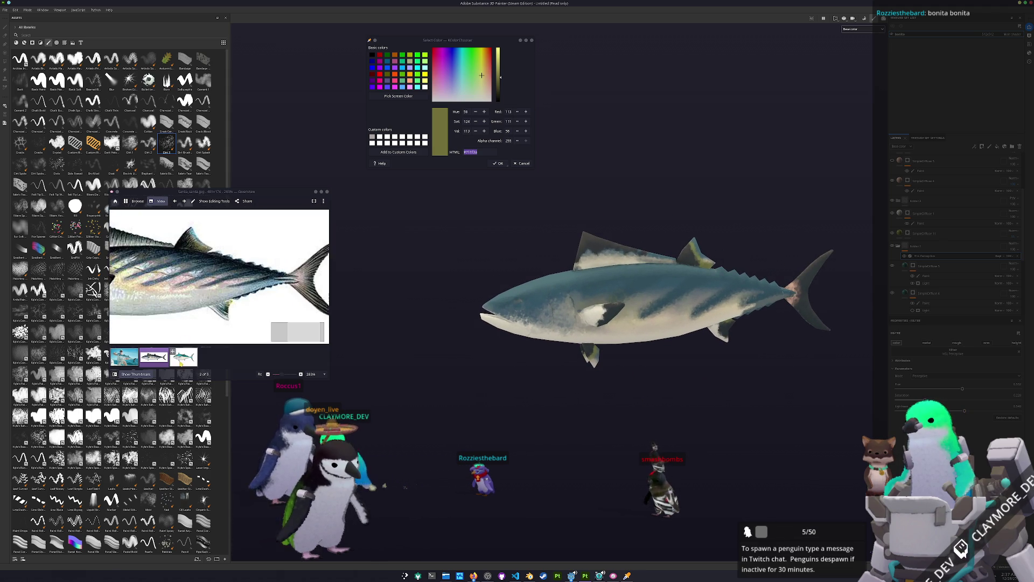
{"action": "left_click", "coordinate": [123, 356]}
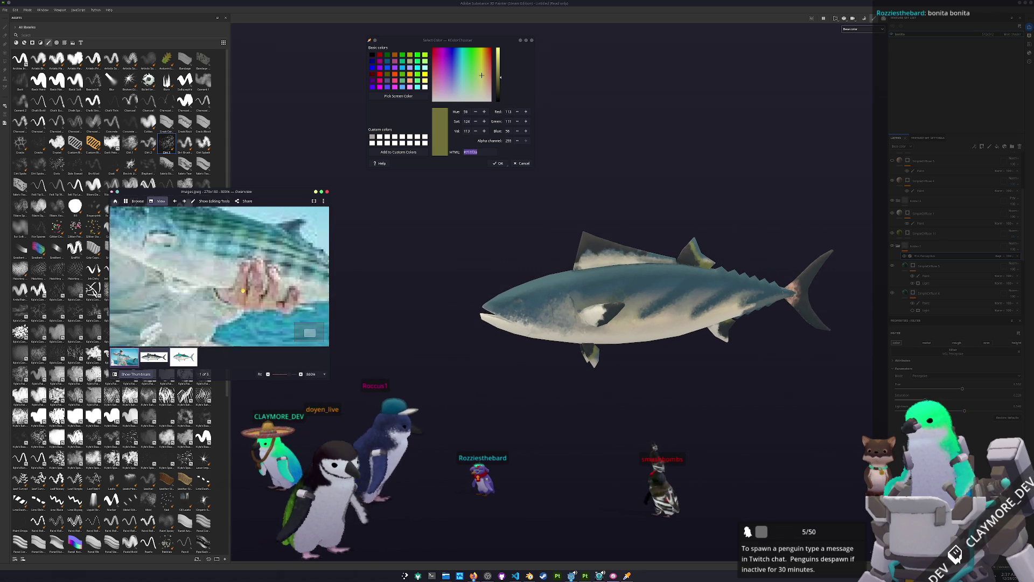
{"action": "mouse_move", "coordinate": [473, 575]}
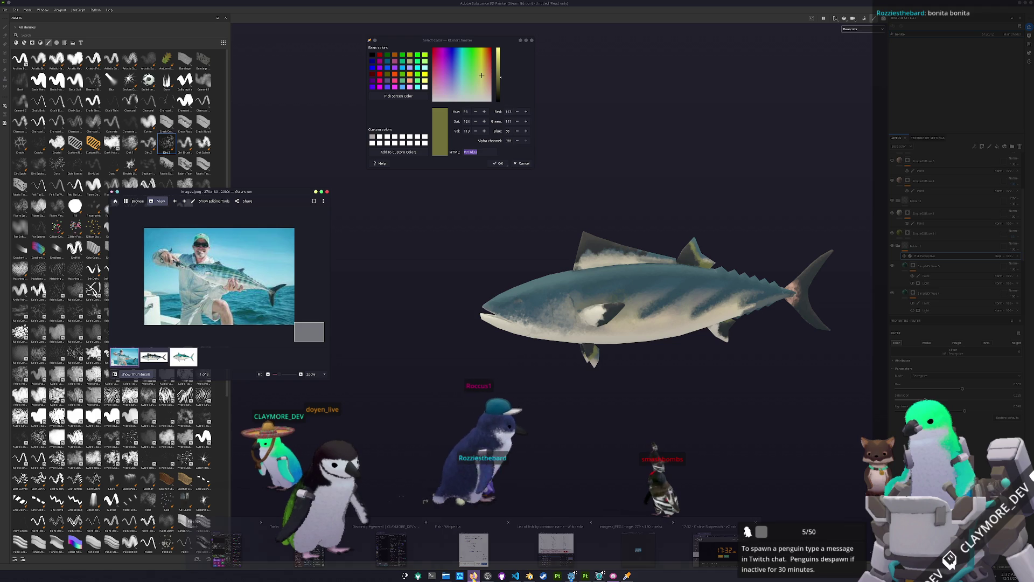
{"action": "left_click", "coordinate": [585, 544]}
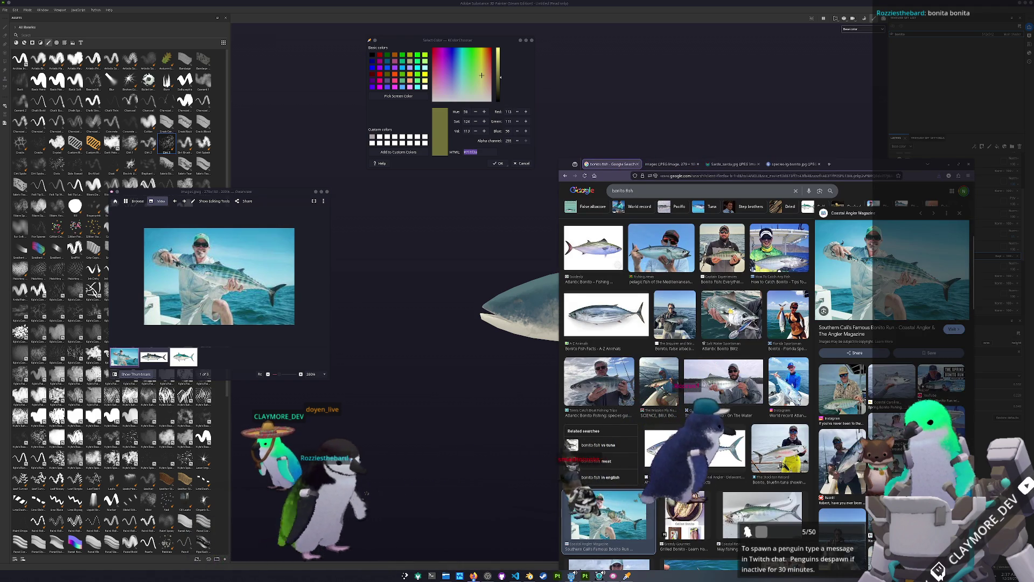
{"action": "left_click", "coordinate": [724, 380]}
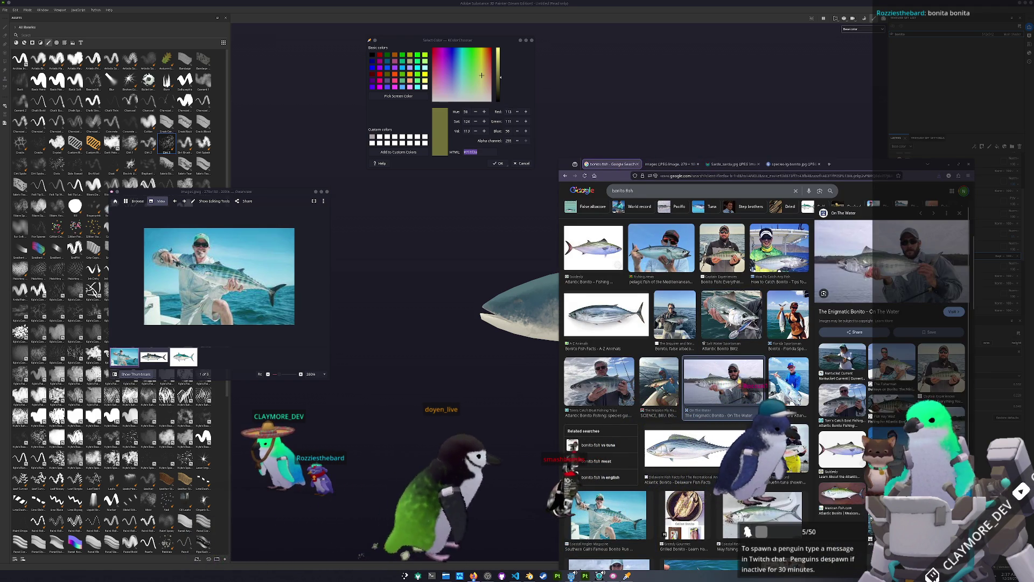
{"action": "scroll", "coordinate": [723, 380], "scroll_direction": "down", "scroll_amount": 2}
- Preview the Atlantic Bonito illustration and Coastal Review photo, then return to the painted fish's layer stack
{"action": "left_click", "coordinate": [695, 344]}
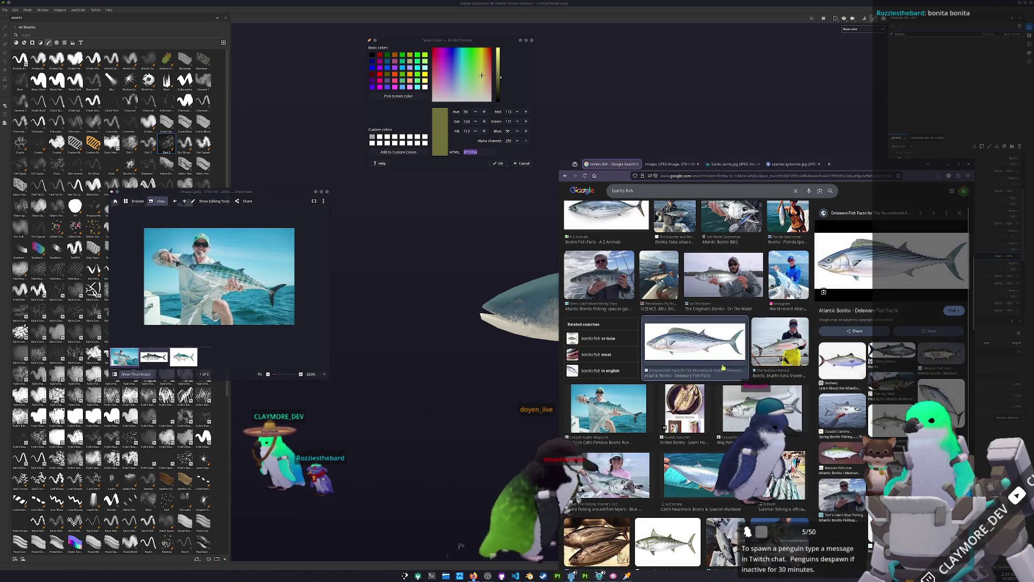
{"action": "left_click", "coordinate": [759, 409]}
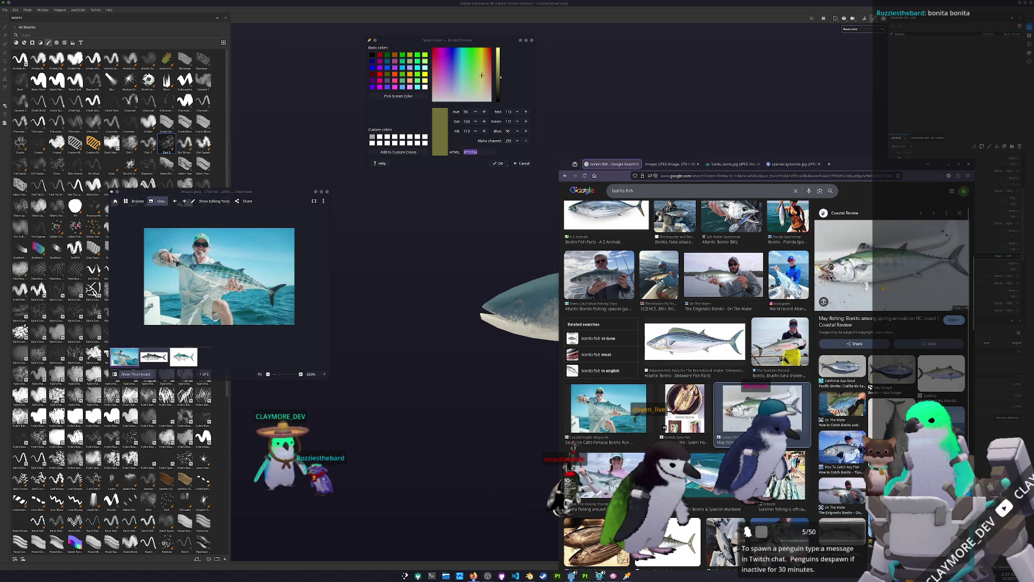
{"action": "left_click", "coordinate": [539, 433]}
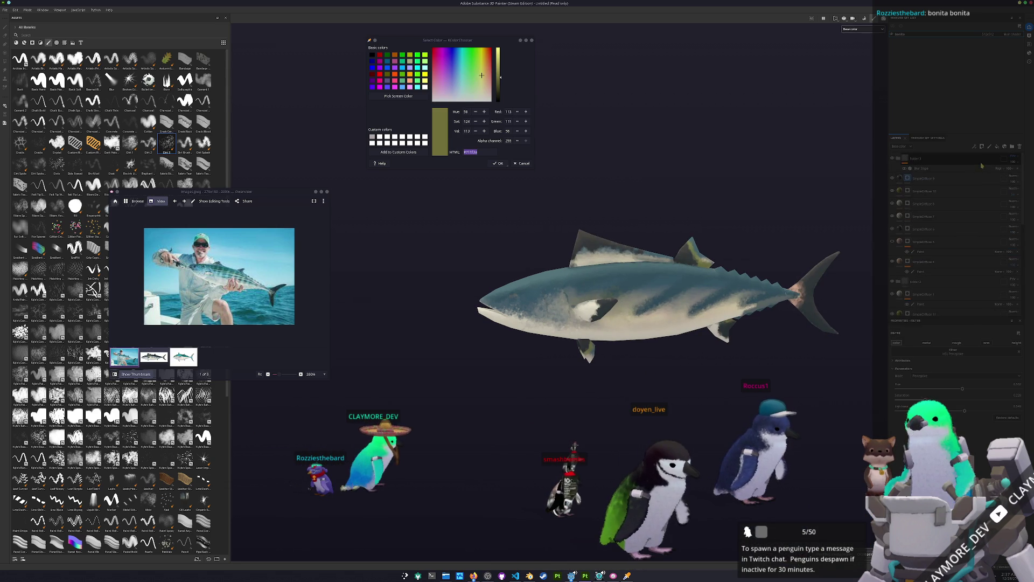
{"action": "left_click", "coordinate": [1000, 149]}
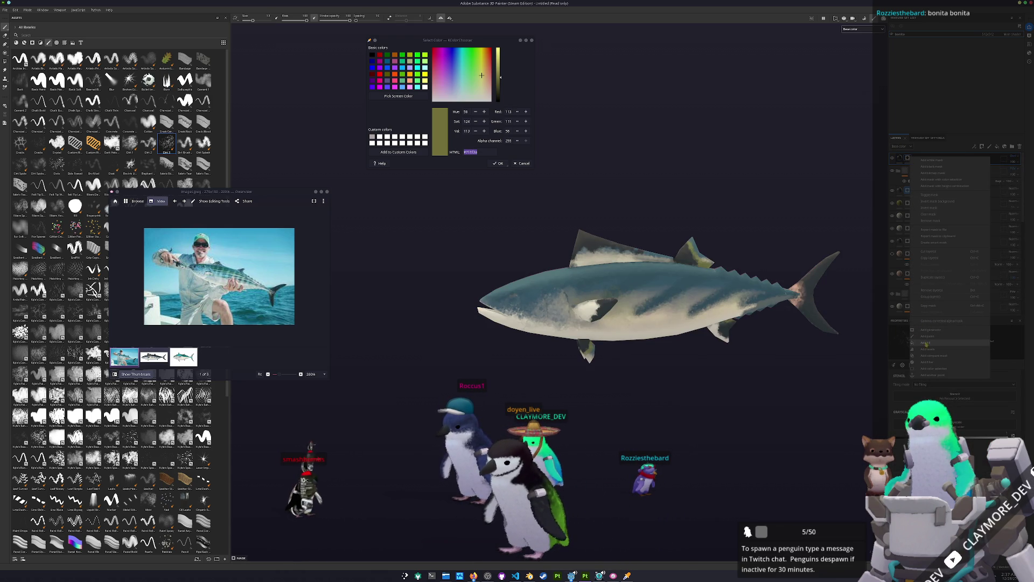
{"action": "scroll", "coordinate": [659, 299], "scroll_direction": "up", "scroll_amount": 1}
{"action": "scroll", "coordinate": [659, 299], "scroll_direction": "up", "scroll_amount": 2}
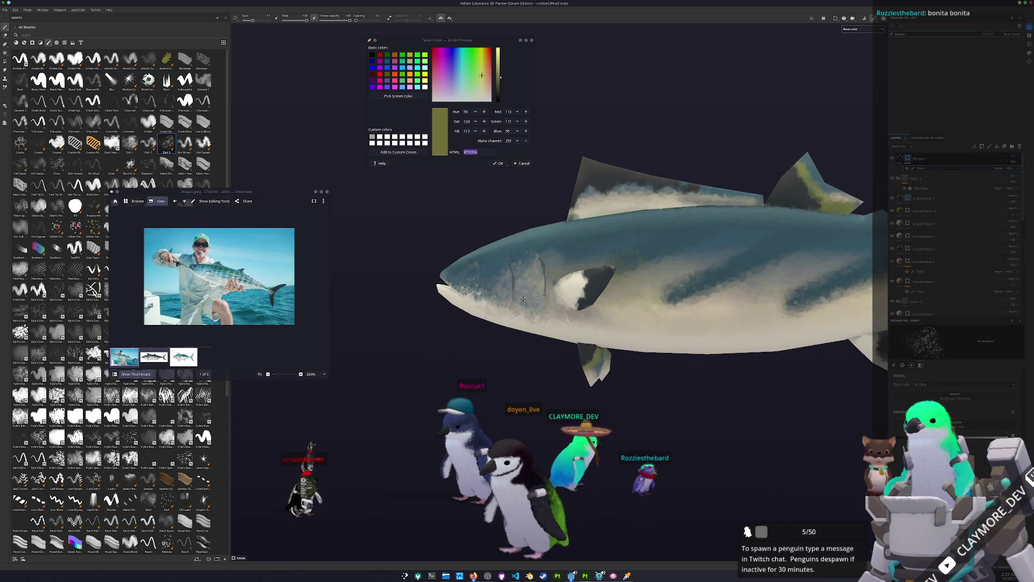
{"action": "scroll", "coordinate": [658, 299], "scroll_direction": "up", "scroll_amount": 2}
{"action": "scroll", "coordinate": [624, 346], "scroll_direction": "up", "scroll_amount": 2}
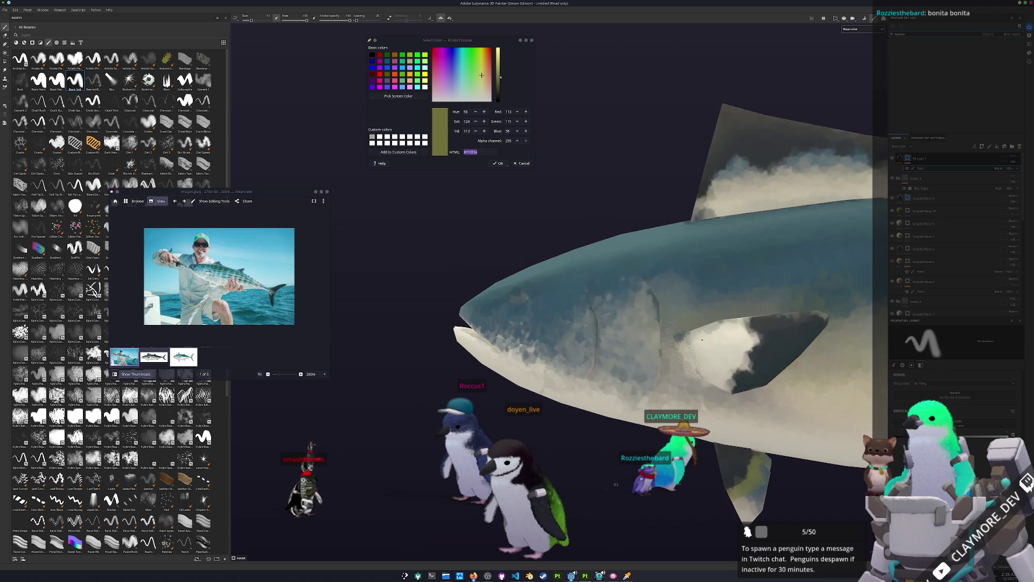
{"action": "scroll", "coordinate": [625, 346], "scroll_direction": "up", "scroll_amount": 1}
- Paint a dark stroke along the fin's left edge, then switch to polygon fill mode (key 4)
{"action": "left_click_drag", "start_coordinate": [620, 350], "coordinate": [628, 375], "text": "alt"}
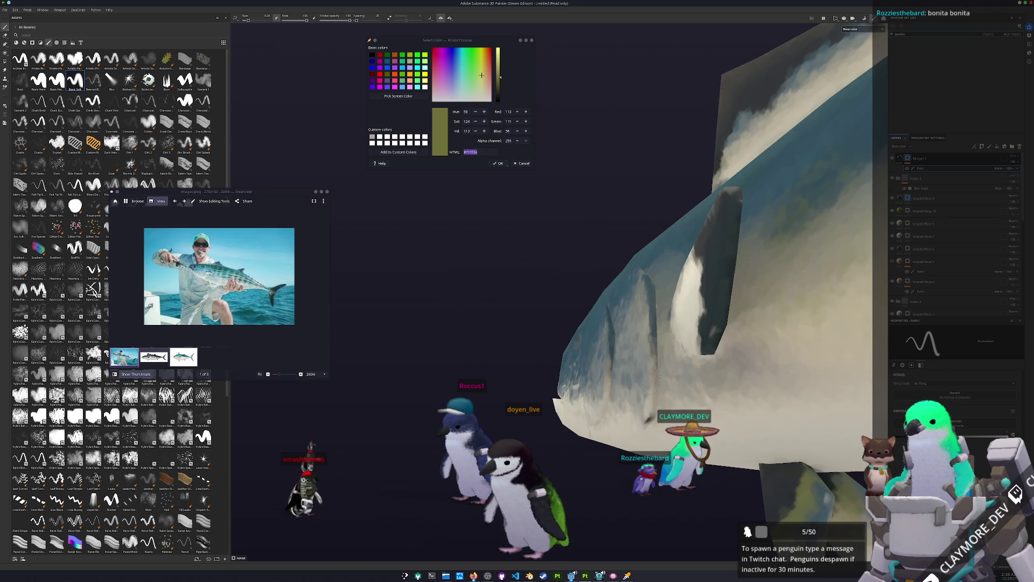
{"action": "left_click_drag", "start_coordinate": [767, 415], "coordinate": [813, 434], "text": "alt"}
{"action": "mouse_move", "coordinate": [651, 420]}
{"action": "left_mouse_down"}
{"action": "mouse_move", "coordinate": [646, 236]}
{"action": "mouse_move", "coordinate": [650, 340]}
{"action": "left_mouse_up"}
{"action": "key", "text": "4"}
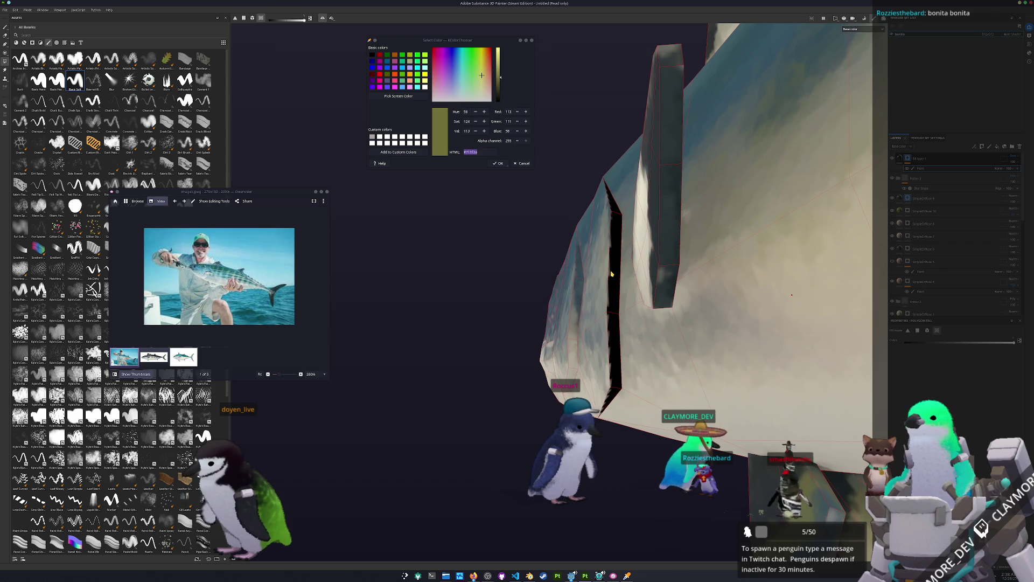
- Orbit the fish from close body view to head-on, top and underneath the gill slits
{"action": "mouse_move", "coordinate": [484, 310]}
{"action": "left_mouse_down", "text": "alt"}
{"action": "mouse_move", "coordinate": [468, 299]}
{"action": "mouse_move", "coordinate": [425, 318]}
{"action": "left_mouse_up", "text": "alt"}
{"action": "scroll", "coordinate": [426, 319], "scroll_direction": "down", "scroll_amount": 3}
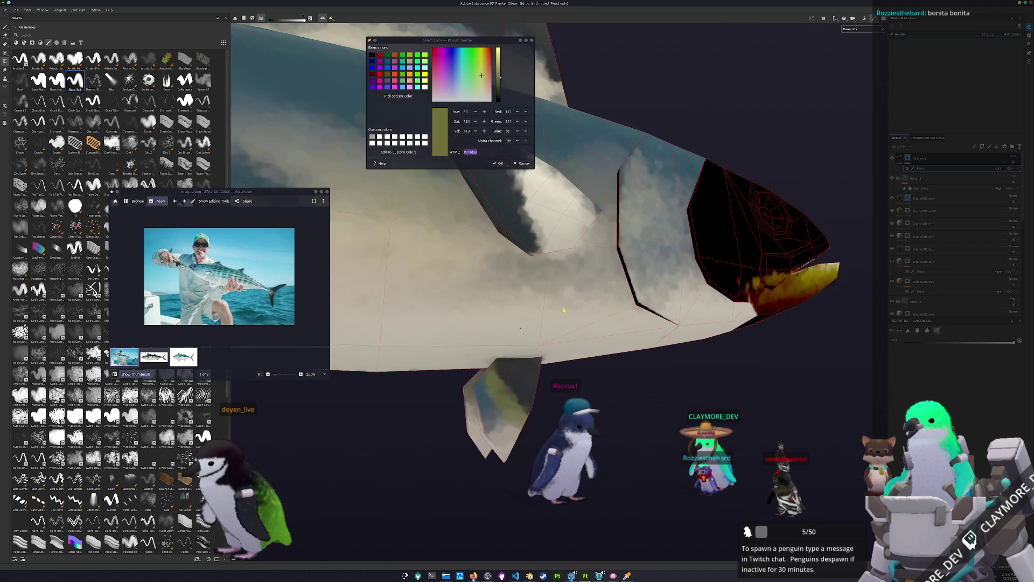
{"action": "scroll", "coordinate": [396, 329], "scroll_direction": "down", "scroll_amount": 3}
{"action": "scroll", "coordinate": [368, 338], "scroll_direction": "down", "scroll_amount": 2}
{"action": "mouse_move", "coordinate": [339, 348]}
{"action": "left_mouse_down", "text": "alt"}
{"action": "mouse_move", "coordinate": [310, 358]}
{"action": "mouse_move", "coordinate": [545, 348]}
{"action": "left_mouse_up", "text": "alt"}
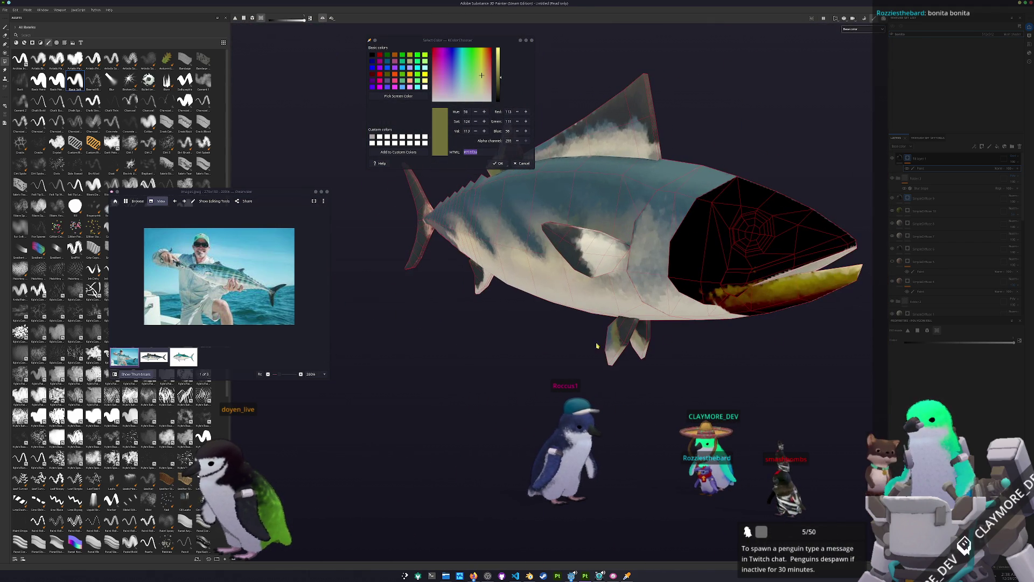
{"action": "scroll", "coordinate": [752, 275], "scroll_direction": "up", "scroll_amount": 2}
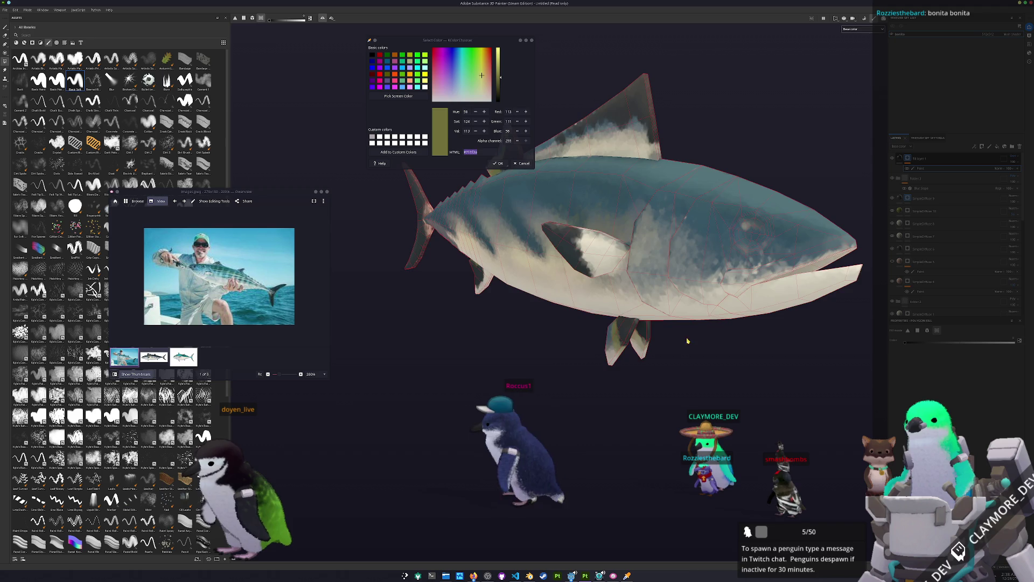
{"action": "scroll", "coordinate": [747, 291], "scroll_direction": "up", "scroll_amount": 3}
{"action": "scroll", "coordinate": [740, 315], "scroll_direction": "up", "scroll_amount": 3}
{"action": "scroll", "coordinate": [729, 350], "scroll_direction": "up", "scroll_amount": 1}
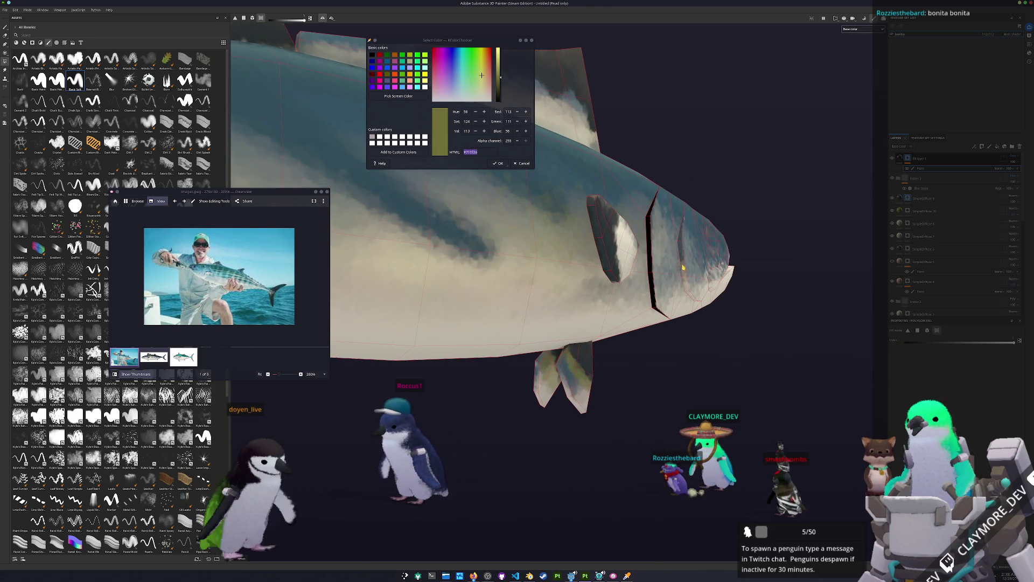
{"action": "scroll", "coordinate": [684, 269], "scroll_direction": "down", "scroll_amount": 3}
{"action": "scroll", "coordinate": [554, 321], "scroll_direction": "down", "scroll_amount": 3}
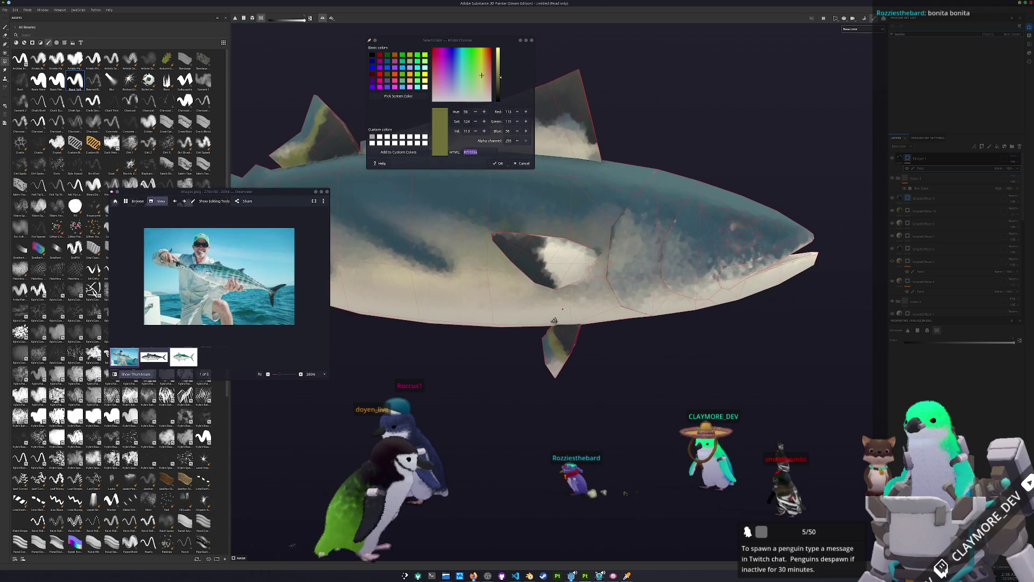
{"action": "left_click_drag", "start_coordinate": [554, 320], "coordinate": [389, 201], "text": "alt"}
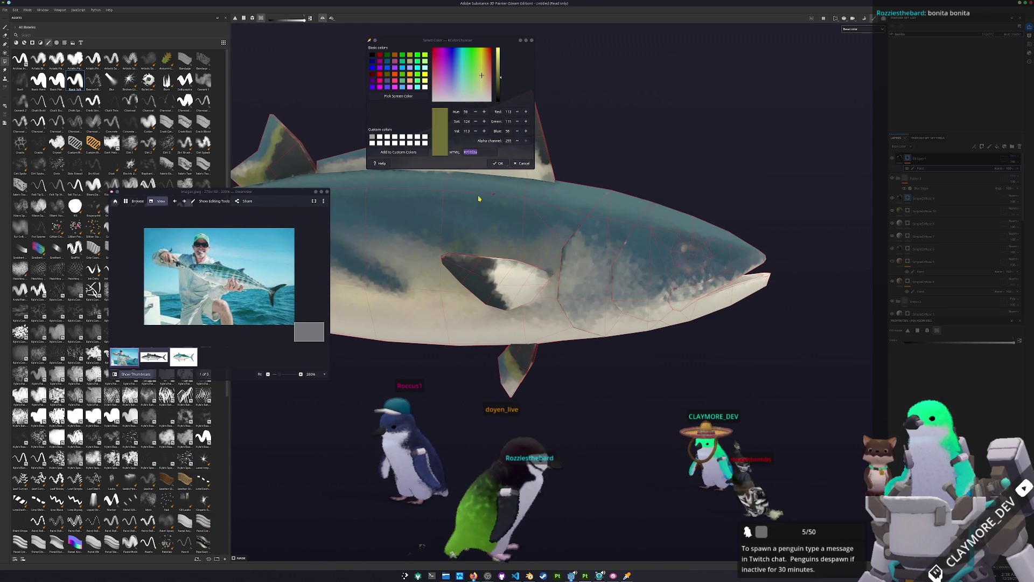
{"action": "scroll", "coordinate": [389, 200], "scroll_direction": "up", "scroll_amount": 4}
{"action": "mouse_move", "coordinate": [625, 202]}
{"action": "left_mouse_down", "text": "alt"}
{"action": "mouse_move", "coordinate": [531, 340]}
{"action": "mouse_move", "coordinate": [577, 386]}
{"action": "left_mouse_up", "text": "alt"}
{"action": "mouse_move", "coordinate": [638, 224]}
{"action": "left_mouse_down", "text": "alt"}
{"action": "mouse_move", "coordinate": [614, 245]}
{"action": "mouse_move", "coordinate": [360, 344]}
{"action": "mouse_move", "coordinate": [547, 365]}
{"action": "mouse_move", "coordinate": [598, 348]}
{"action": "left_mouse_up", "text": "alt"}
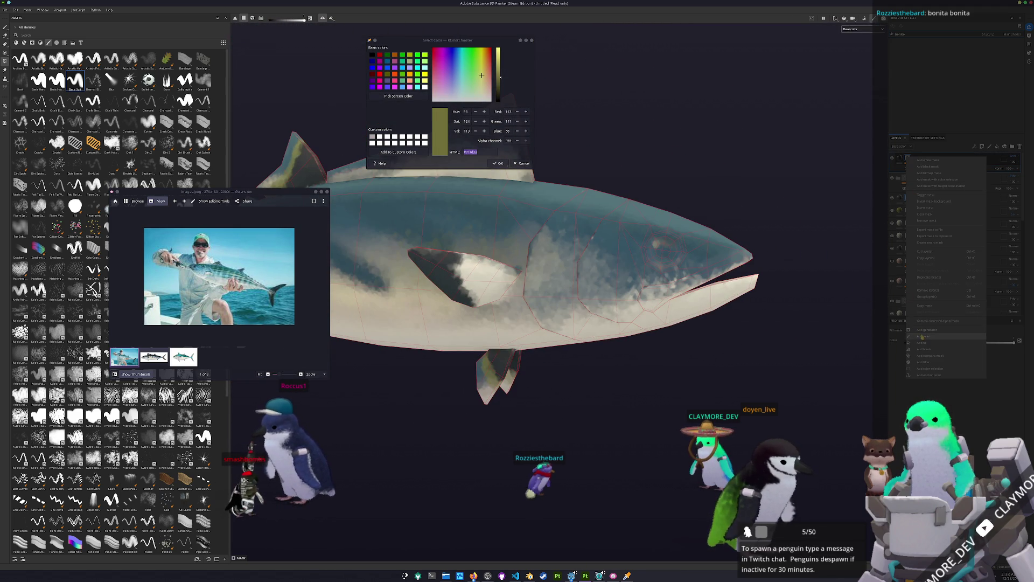
- Add a new paint layer, switch the reference to the tuna illustration and paint a dark gill line
{"action": "left_click", "coordinate": [921, 337]}
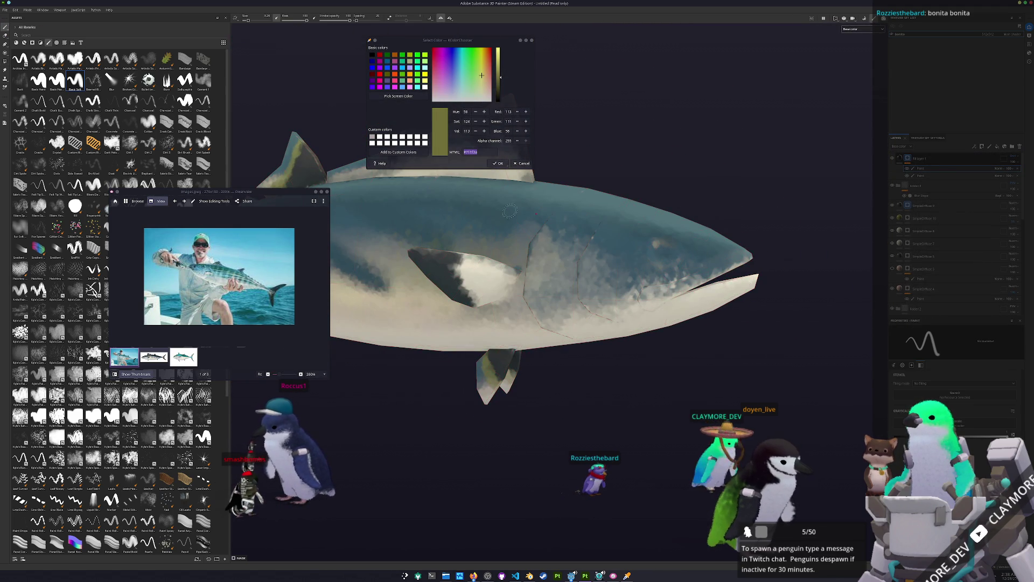
{"action": "scroll", "coordinate": [712, 485], "scroll_direction": "up", "scroll_amount": 3}
{"action": "scroll", "coordinate": [711, 487], "scroll_direction": "up", "scroll_amount": 2}
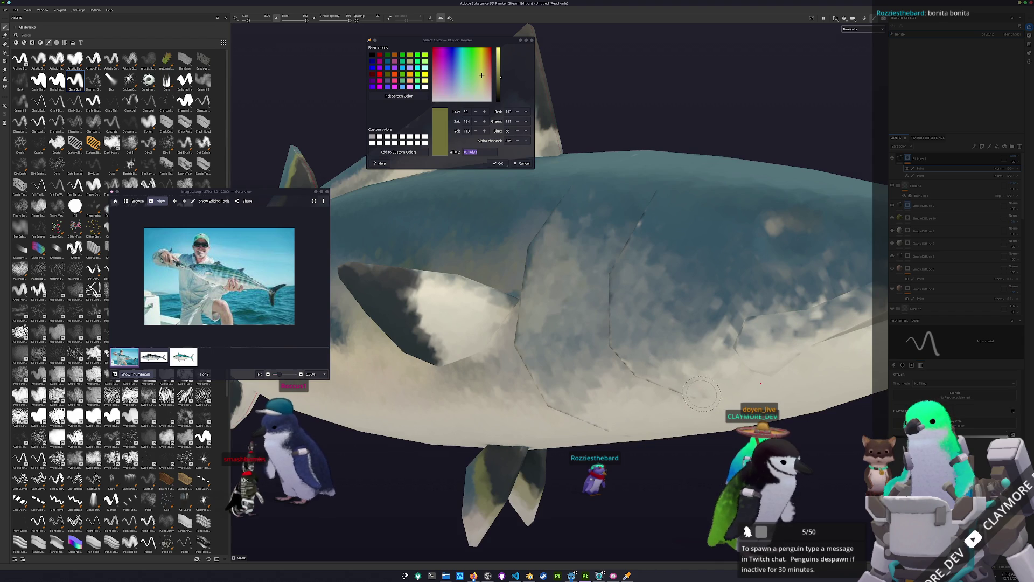
{"action": "left_click", "coordinate": [155, 357]}
{"action": "scroll", "coordinate": [188, 297], "scroll_direction": "up", "scroll_amount": 2, "text": "ctrl"}
{"action": "scroll", "coordinate": [189, 297], "scroll_direction": "up", "scroll_amount": 4, "text": "ctrl"}
{"action": "scroll", "coordinate": [188, 297], "scroll_direction": "down", "scroll_amount": 1, "text": "ctrl"}
{"action": "scroll", "coordinate": [189, 297], "scroll_direction": "down", "scroll_amount": 1, "text": "ctrl"}
{"action": "scroll", "coordinate": [739, 356], "scroll_direction": "down", "scroll_amount": 2}
{"action": "scroll", "coordinate": [740, 356], "scroll_direction": "down", "scroll_amount": 2}
{"action": "scroll", "coordinate": [734, 343], "scroll_direction": "up", "scroll_amount": 2}
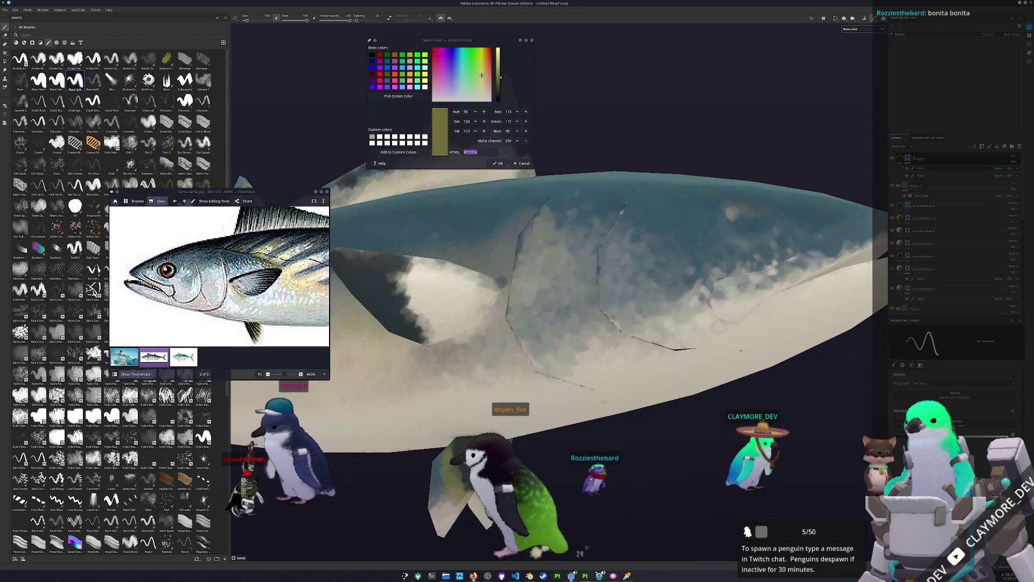
{"action": "left_click_drag", "start_coordinate": [717, 327], "coordinate": [624, 330]}
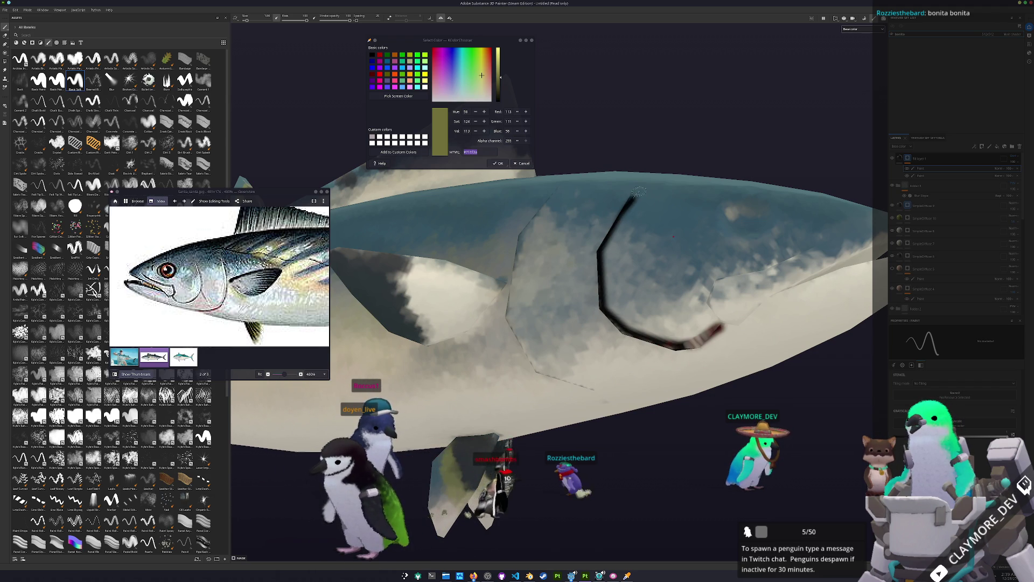
{"action": "mouse_move", "coordinate": [581, 250]}
{"action": "left_mouse_down", "text": "alt"}
{"action": "mouse_move", "coordinate": [444, 360]}
{"action": "mouse_move", "coordinate": [690, 320]}
{"action": "left_mouse_up", "text": "alt"}
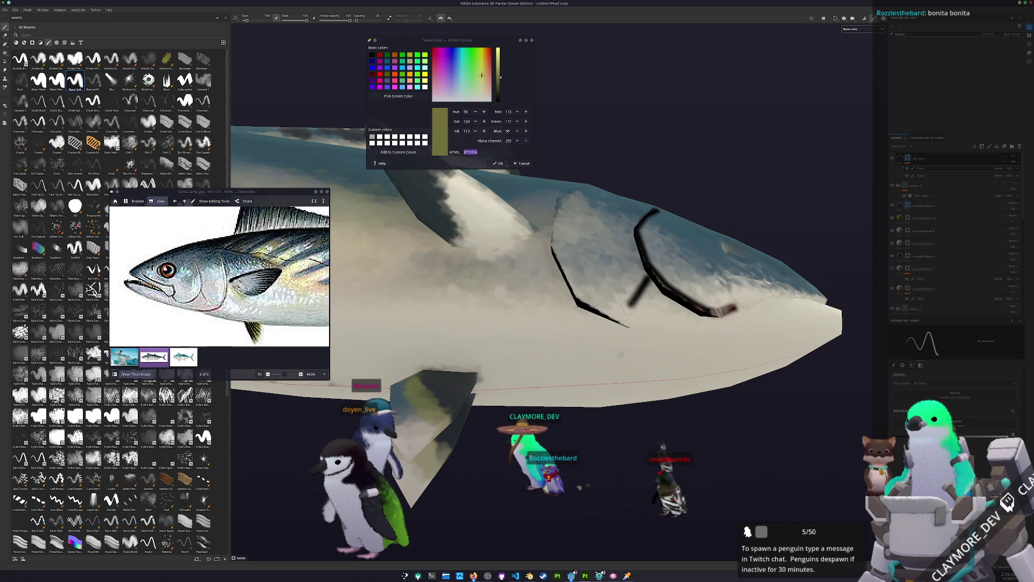
{"action": "mouse_move", "coordinate": [643, 326]}
{"action": "left_mouse_down", "text": "alt"}
{"action": "mouse_move", "coordinate": [660, 342]}
{"action": "mouse_move", "coordinate": [756, 350]}
{"action": "left_mouse_up", "text": "alt"}
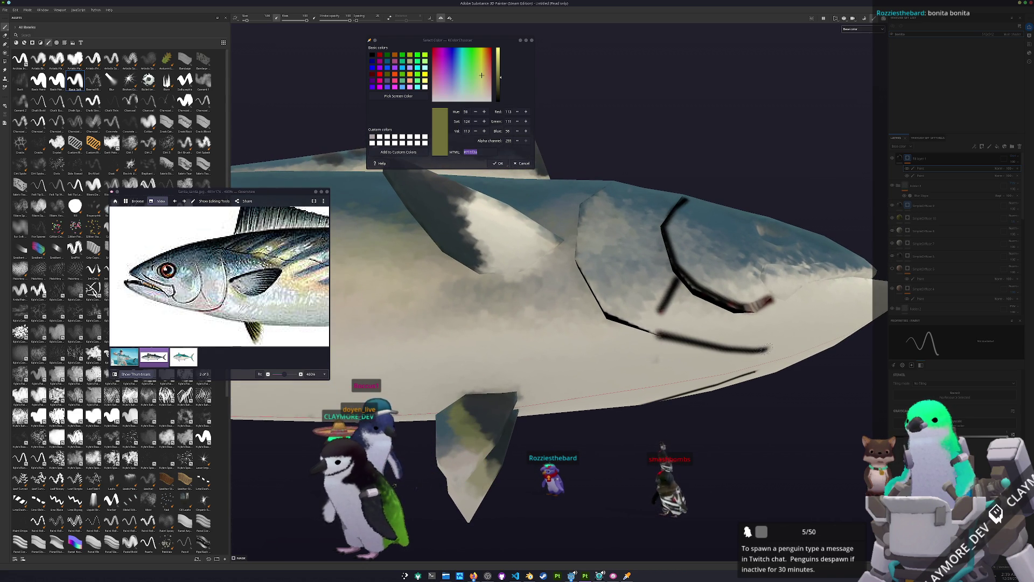
{"action": "left_click_drag", "start_coordinate": [655, 360], "coordinate": [664, 391], "text": "alt"}
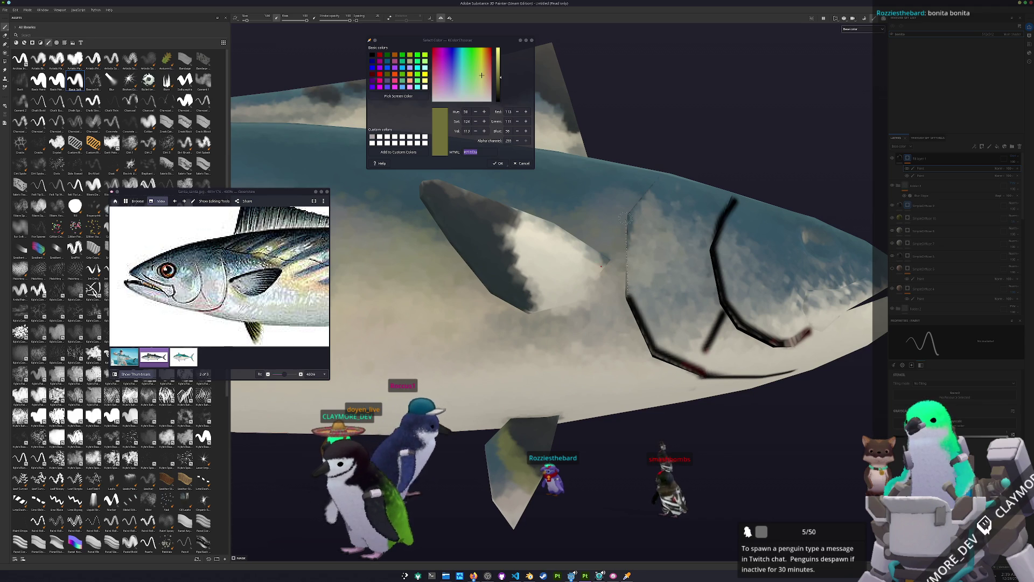
- Thicken the eye outline and paint a black stroke up from the lower gill, reviewing the head between strokes
{"action": "left_click_drag", "start_coordinate": [662, 175], "coordinate": [583, 268], "text": "alt"}
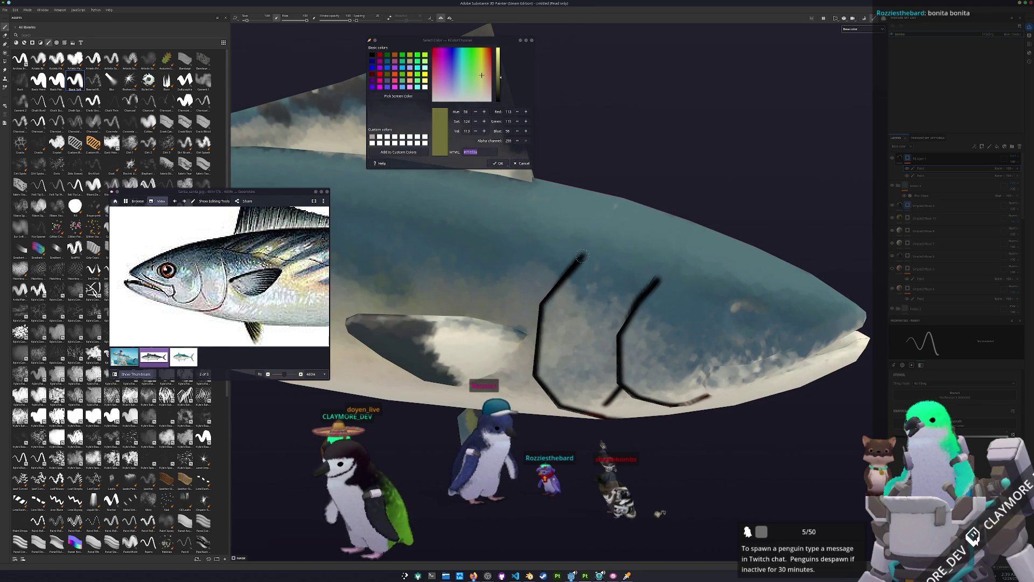
{"action": "left_click_drag", "start_coordinate": [596, 245], "coordinate": [688, 240], "text": "alt"}
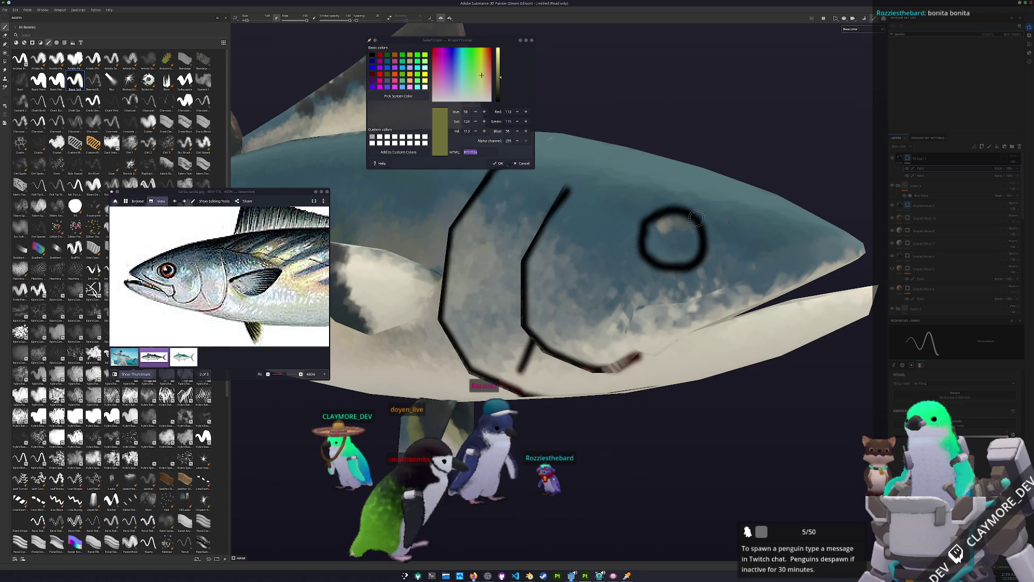
{"action": "left_click_drag", "start_coordinate": [706, 233], "coordinate": [717, 259]}
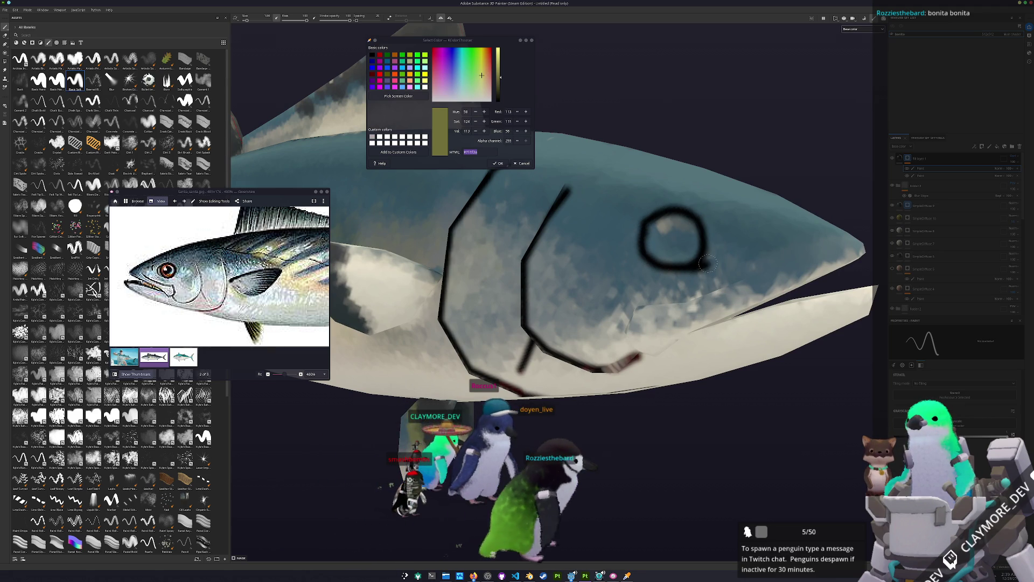
{"action": "left_click_drag", "start_coordinate": [706, 237], "coordinate": [651, 310], "text": "alt"}
{"action": "scroll", "coordinate": [651, 310], "scroll_direction": "up", "scroll_amount": 2}
{"action": "scroll", "coordinate": [638, 323], "scroll_direction": "up", "scroll_amount": 2}
{"action": "scroll", "coordinate": [623, 348], "scroll_direction": "up", "scroll_amount": 2}
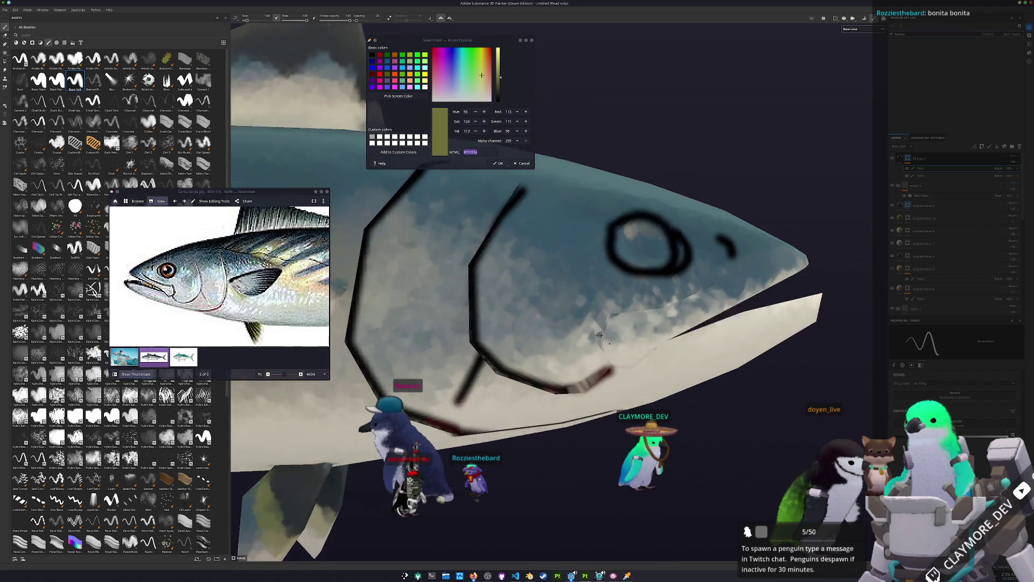
{"action": "left_click_drag", "start_coordinate": [609, 365], "coordinate": [603, 317]}
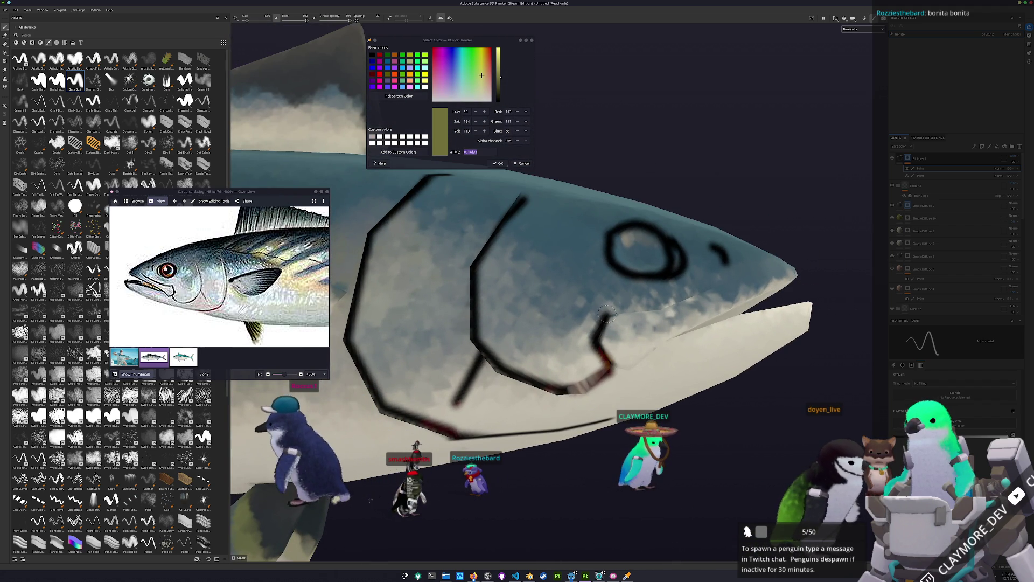
{"action": "scroll", "coordinate": [613, 325], "scroll_direction": "up", "scroll_amount": 1}
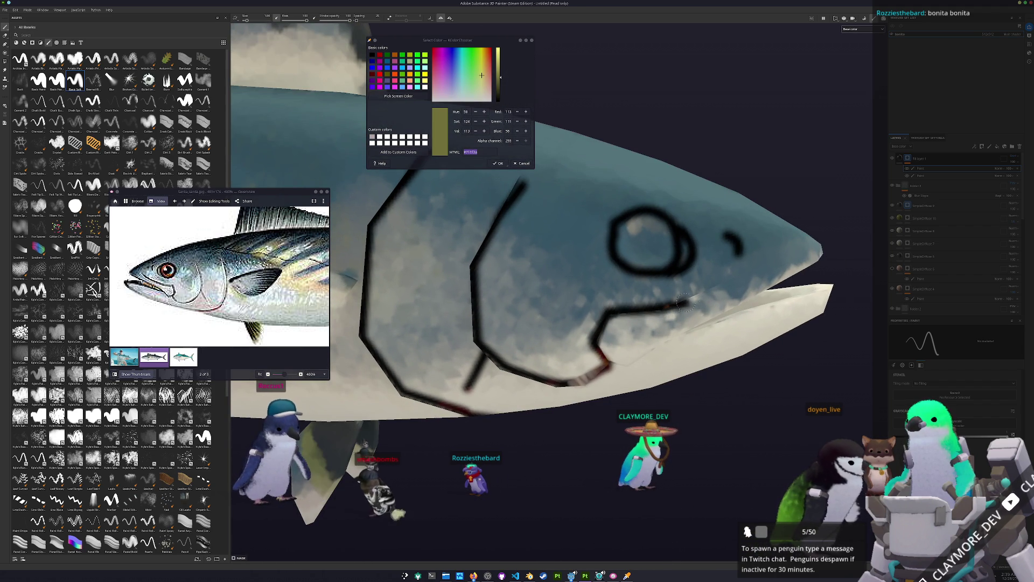
{"action": "scroll", "coordinate": [727, 279], "scroll_direction": "down", "scroll_amount": 3}
{"action": "left_click_drag", "start_coordinate": [728, 279], "coordinate": [579, 344], "text": "alt"}
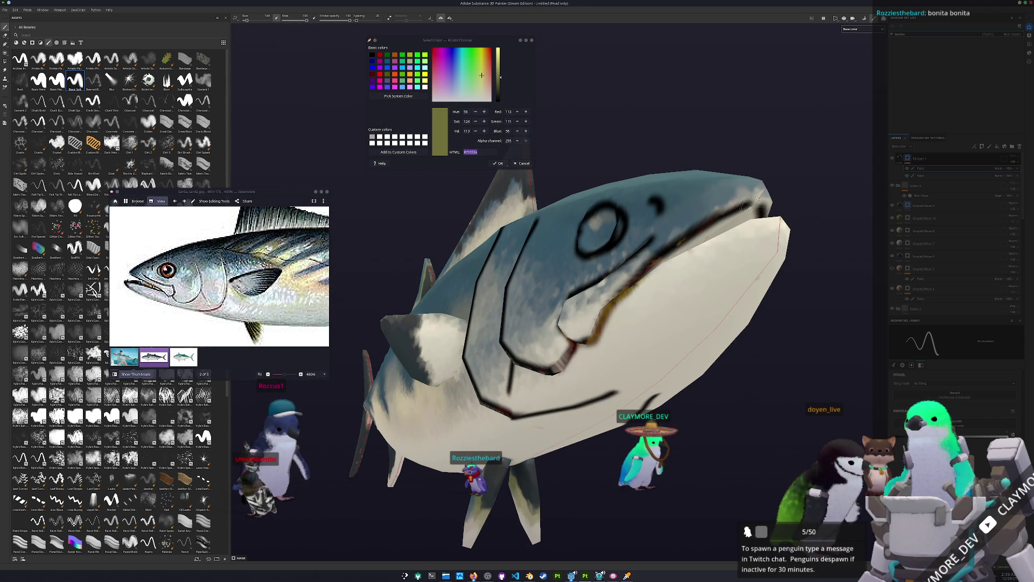
{"action": "mouse_move", "coordinate": [578, 344]}
{"action": "left_mouse_down", "text": "alt"}
{"action": "mouse_move", "coordinate": [468, 359]}
{"action": "mouse_move", "coordinate": [606, 288]}
{"action": "left_mouse_up", "text": "alt"}
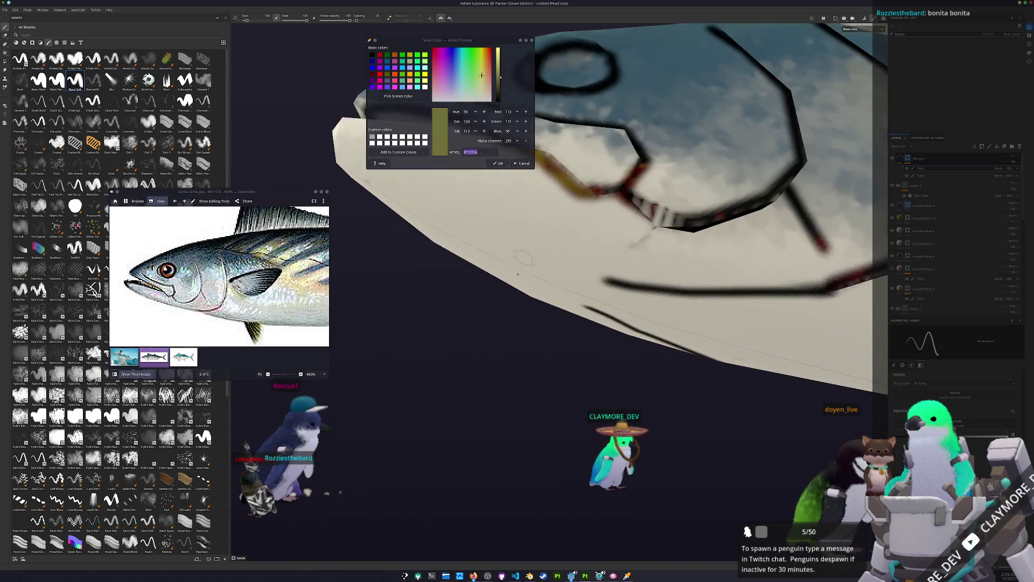
{"action": "scroll", "coordinate": [604, 286], "scroll_direction": "up", "scroll_amount": 1}
{"action": "scroll", "coordinate": [598, 283], "scroll_direction": "up", "scroll_amount": 2}
{"action": "scroll", "coordinate": [591, 279], "scroll_direction": "up", "scroll_amount": 2}
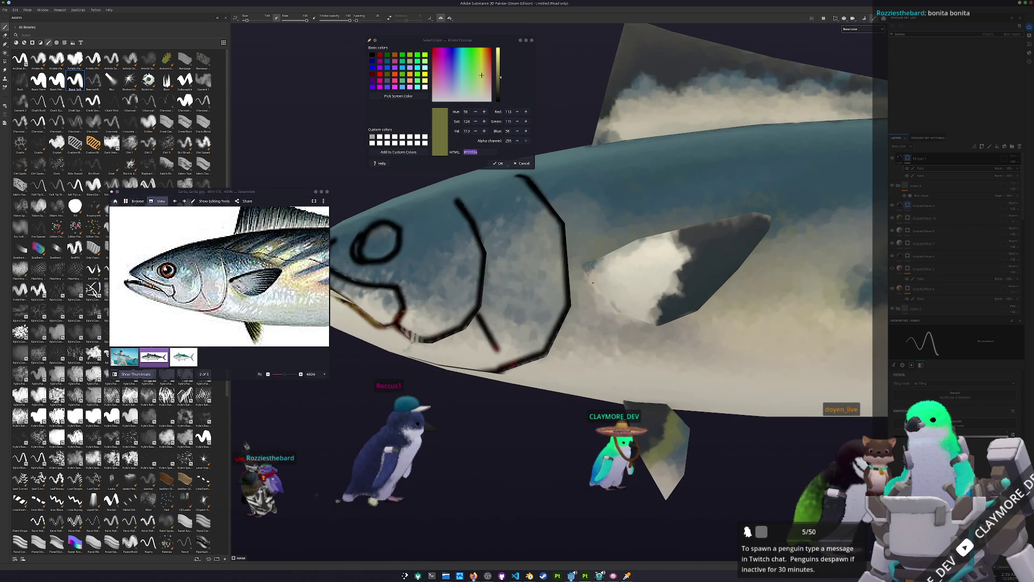
{"action": "left_click", "coordinate": [683, 234], "text": "shift"}
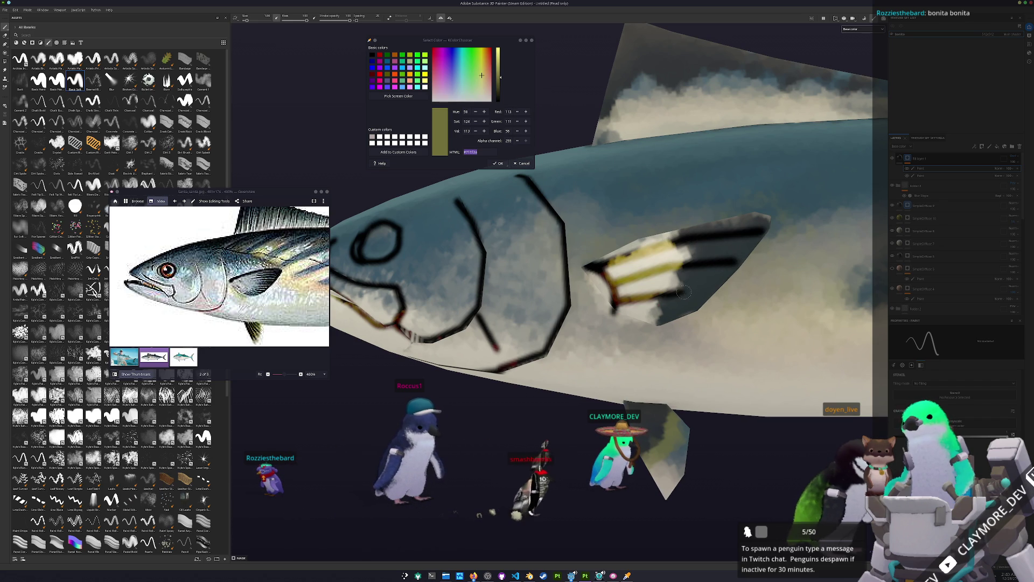
{"action": "left_click_drag", "start_coordinate": [699, 299], "coordinate": [594, 278], "text": "alt"}
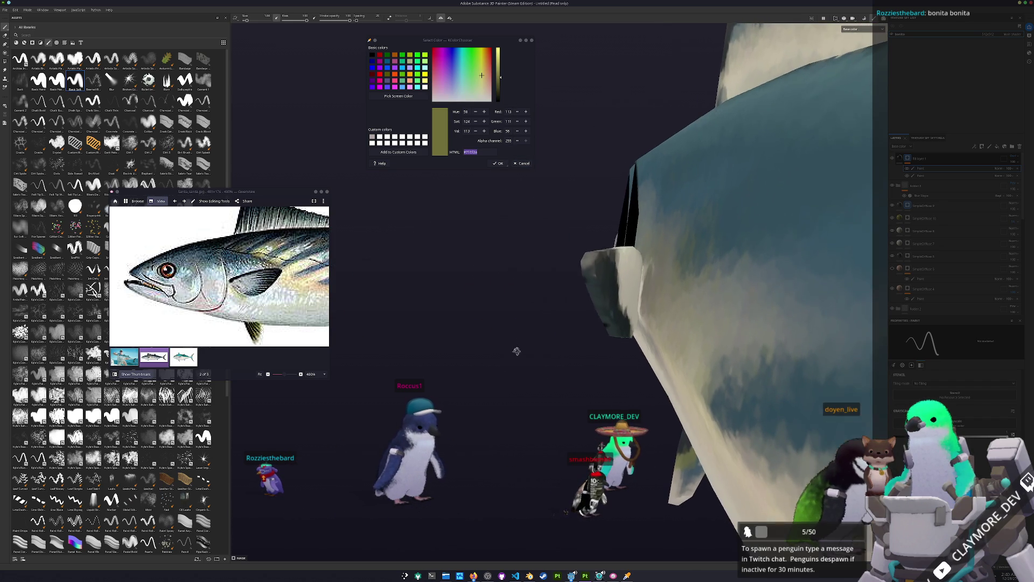
{"action": "left_click_drag", "start_coordinate": [614, 275], "coordinate": [644, 273]}
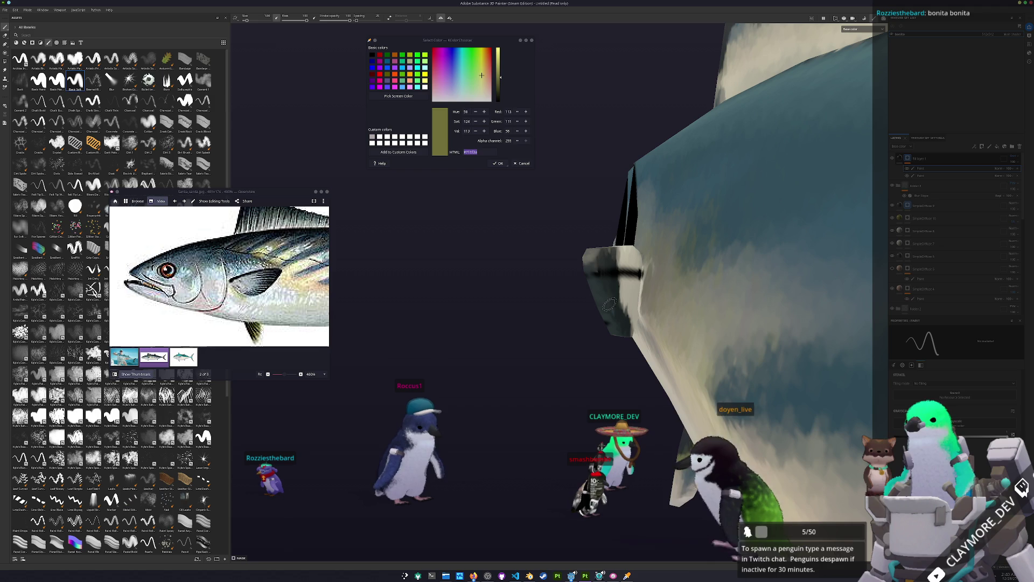
{"action": "left_click_drag", "start_coordinate": [595, 302], "coordinate": [591, 289], "text": "alt"}
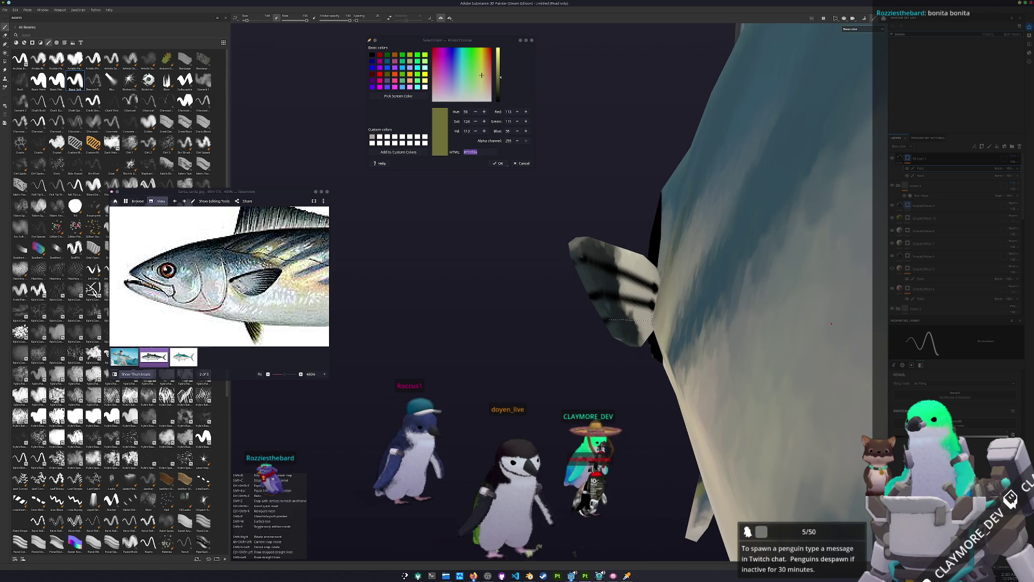
{"action": "mouse_move", "coordinate": [638, 316]}
{"action": "left_mouse_down", "text": "alt"}
{"action": "mouse_move", "coordinate": [682, 335]}
{"action": "mouse_move", "coordinate": [607, 276]}
{"action": "mouse_move", "coordinate": [617, 292]}
{"action": "left_mouse_up", "text": "alt"}
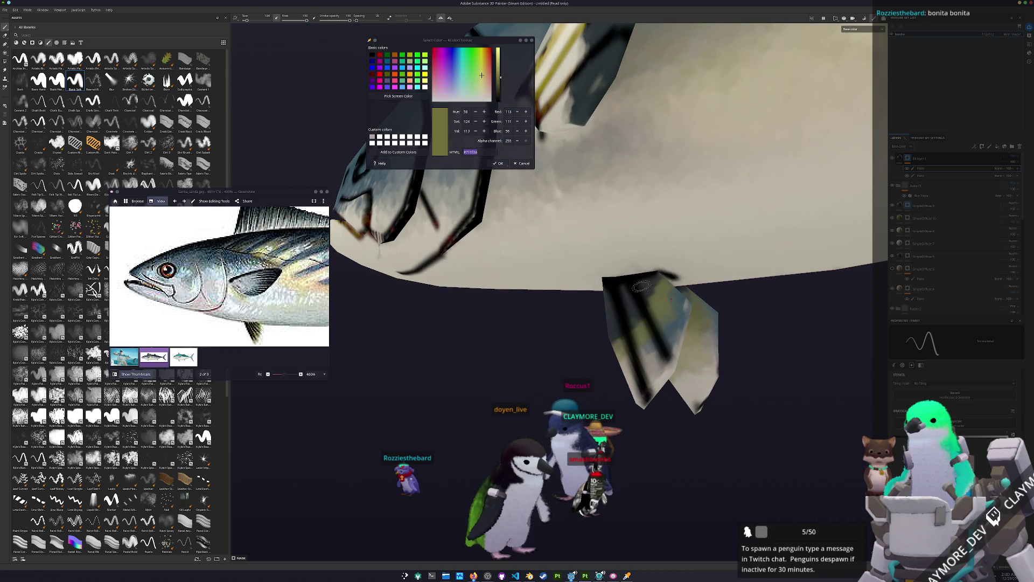
{"action": "left_click_drag", "start_coordinate": [683, 321], "coordinate": [637, 311], "text": "alt"}
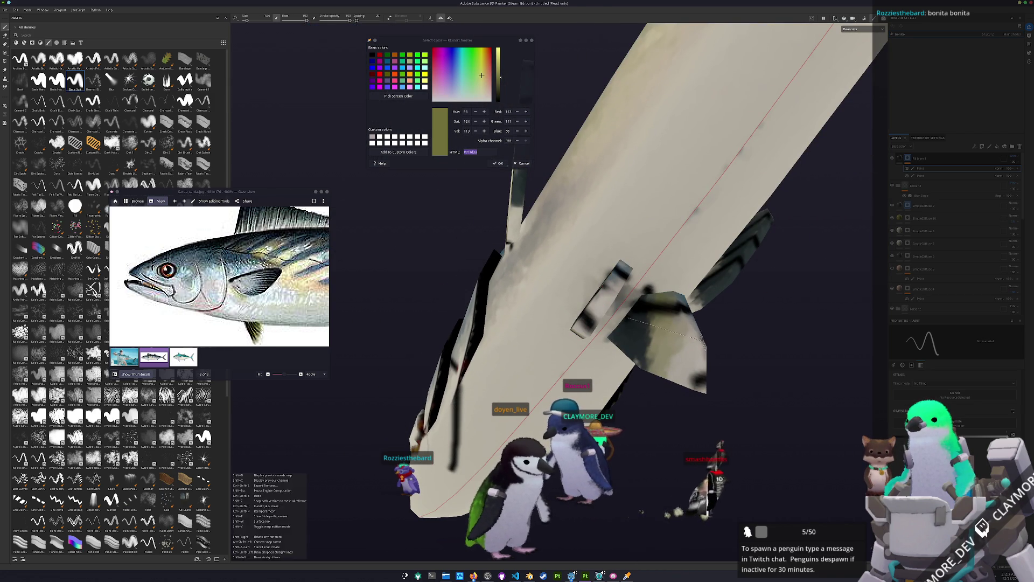
{"action": "left_click_drag", "start_coordinate": [693, 374], "coordinate": [703, 323], "text": "alt"}
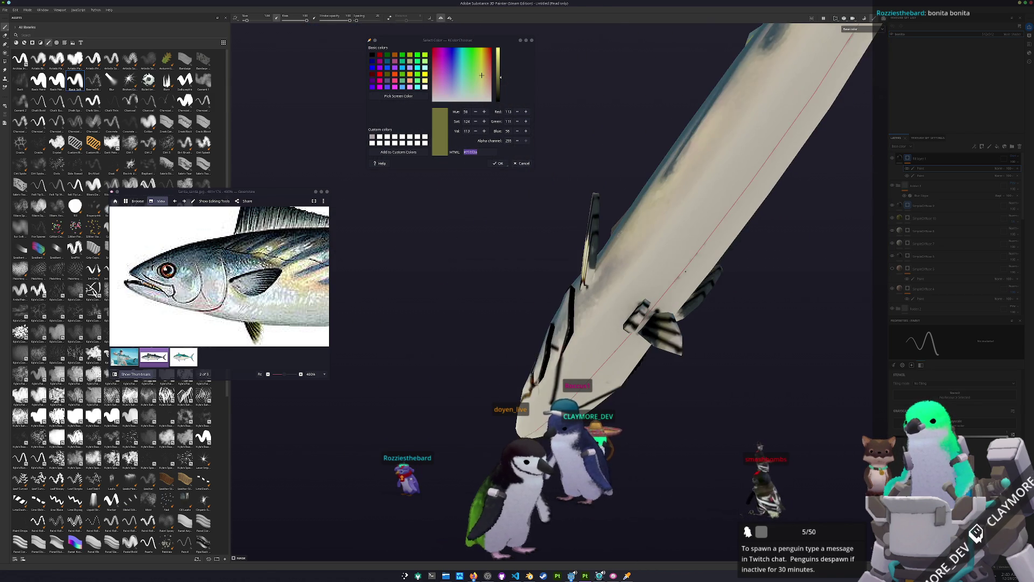
{"action": "scroll", "coordinate": [598, 242], "scroll_direction": "up", "scroll_amount": 2}
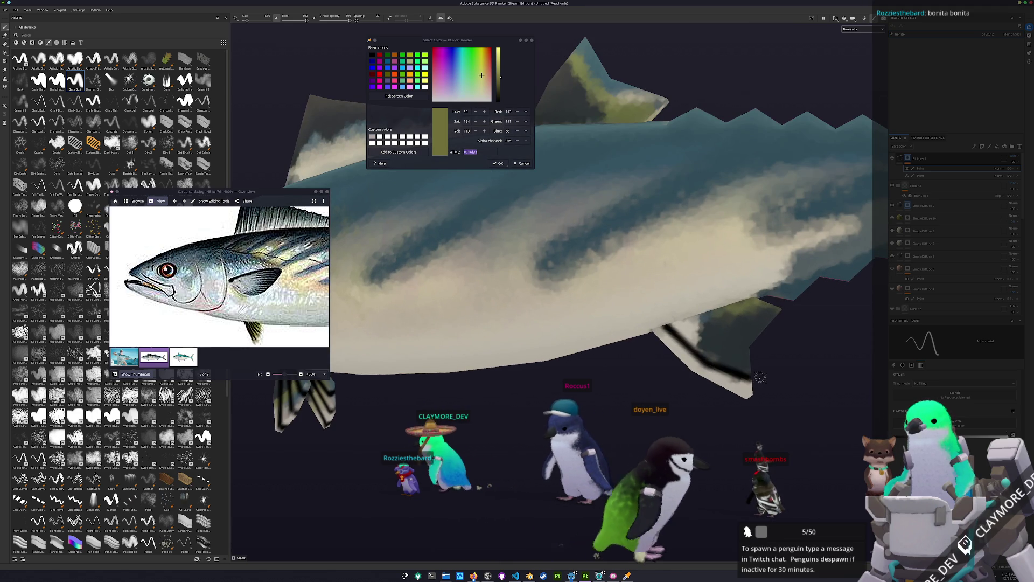
{"action": "left_click_drag", "start_coordinate": [759, 379], "coordinate": [607, 328], "text": "alt"}
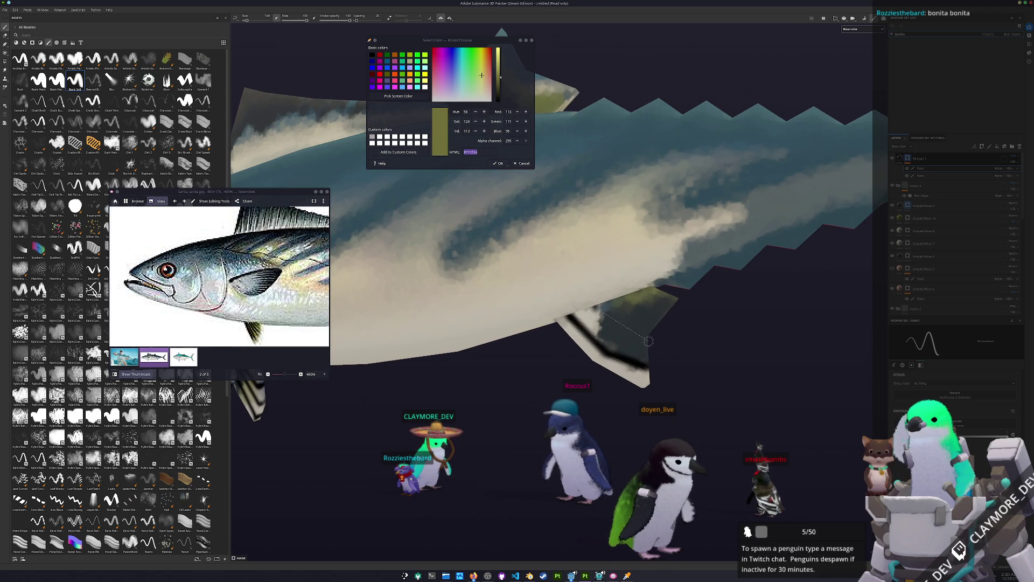
{"action": "left_click_drag", "start_coordinate": [678, 283], "coordinate": [534, 306], "text": "alt"}
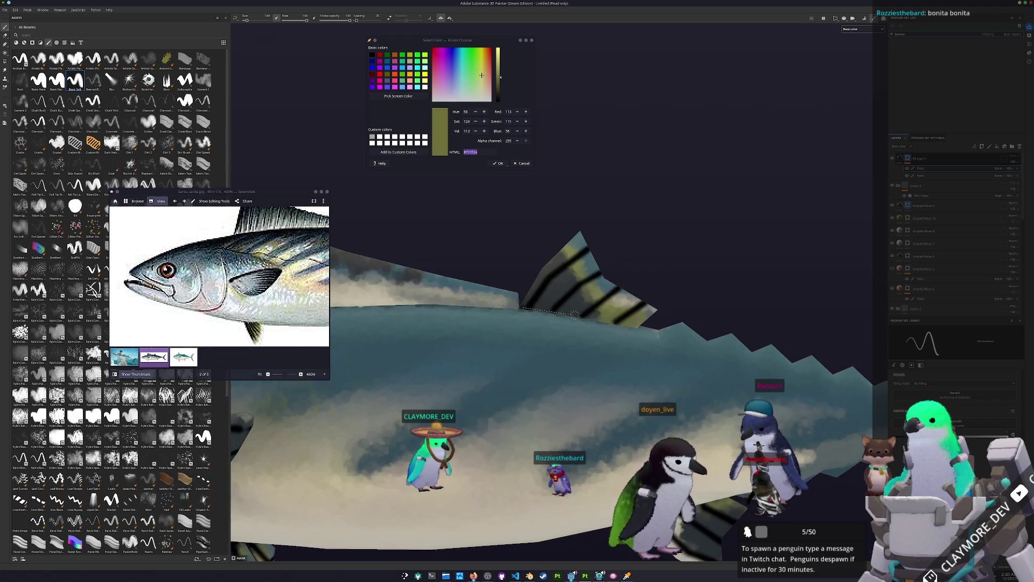
{"action": "left_click_drag", "start_coordinate": [534, 305], "coordinate": [715, 306], "text": "alt"}
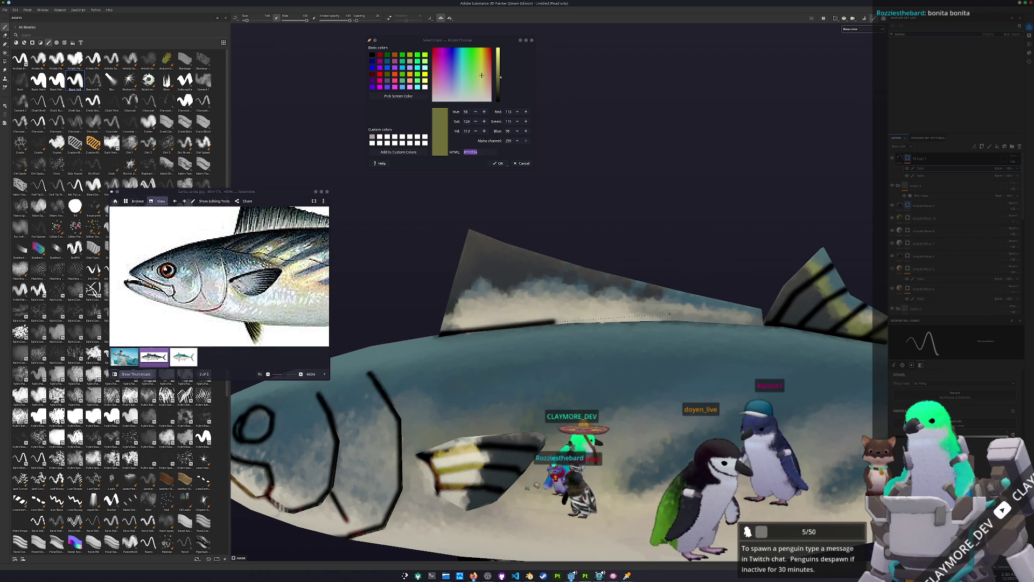
{"action": "left_click_drag", "start_coordinate": [763, 322], "coordinate": [520, 331], "text": "alt"}
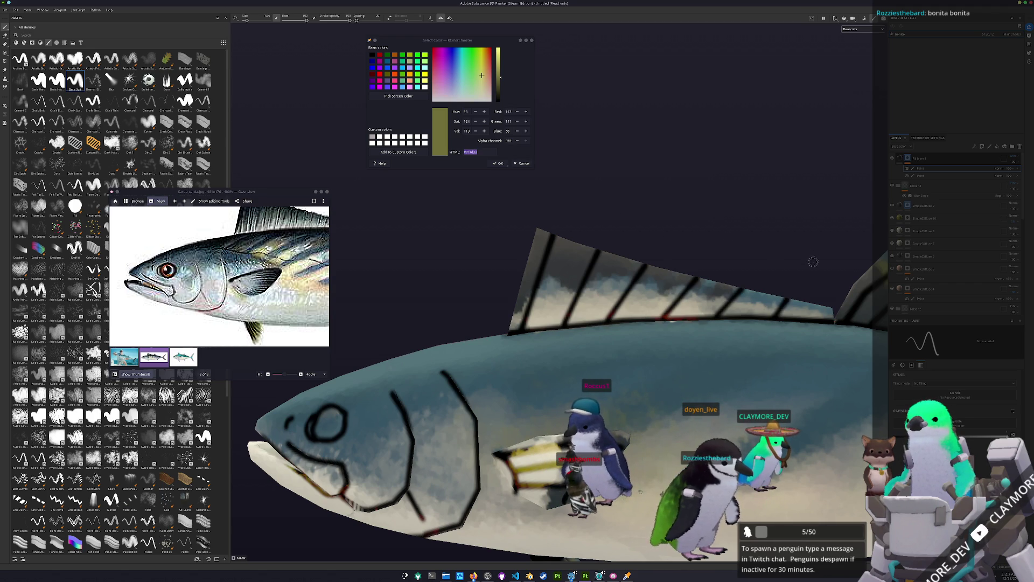
{"action": "left_click_drag", "start_coordinate": [812, 257], "coordinate": [614, 266], "text": "alt"}
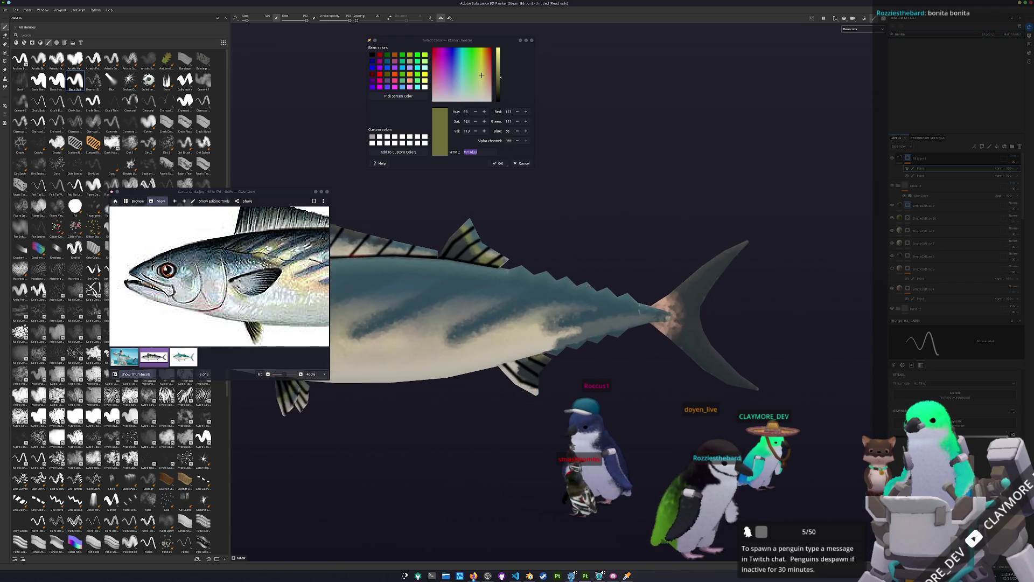
{"action": "scroll", "coordinate": [582, 284], "scroll_direction": "up", "scroll_amount": 3}
{"action": "scroll", "coordinate": [570, 320], "scroll_direction": "up", "scroll_amount": 3}
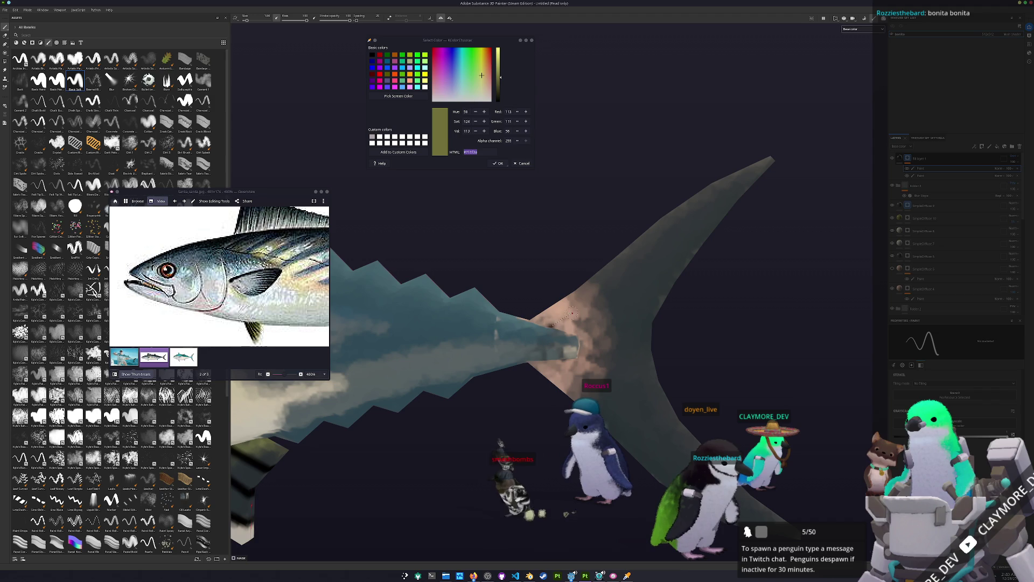
- Paint dark ray lines across the upper and lower tail lobes, then return to a side view
{"action": "left_click_drag", "start_coordinate": [558, 321], "coordinate": [679, 223]}
{"action": "middle_click_drag", "start_coordinate": [748, 192], "coordinate": [489, 290], "text": "alt"}
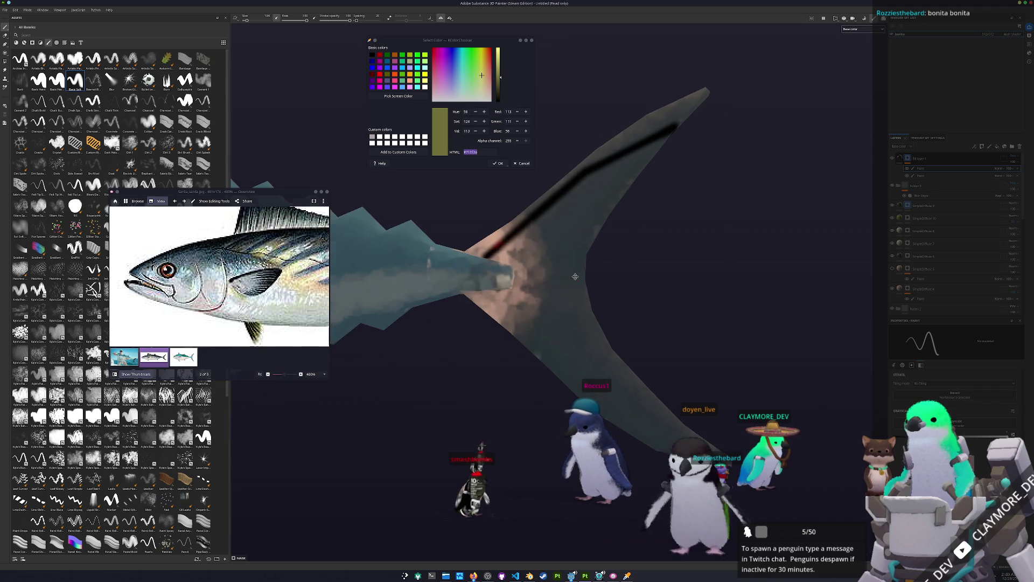
{"action": "left_click_drag", "start_coordinate": [483, 290], "coordinate": [638, 401]}
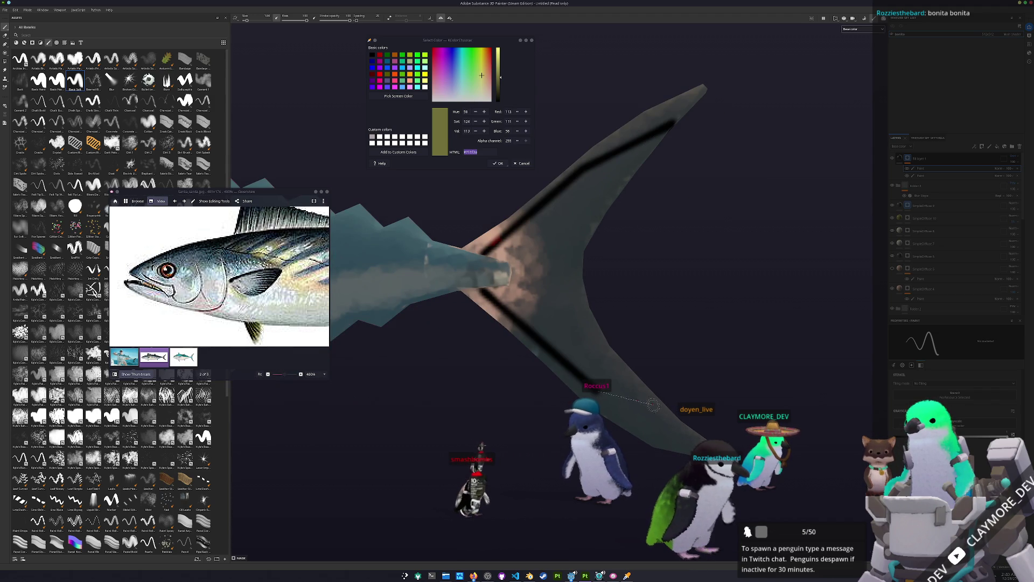
{"action": "left_click_drag", "start_coordinate": [511, 282], "coordinate": [596, 343]}
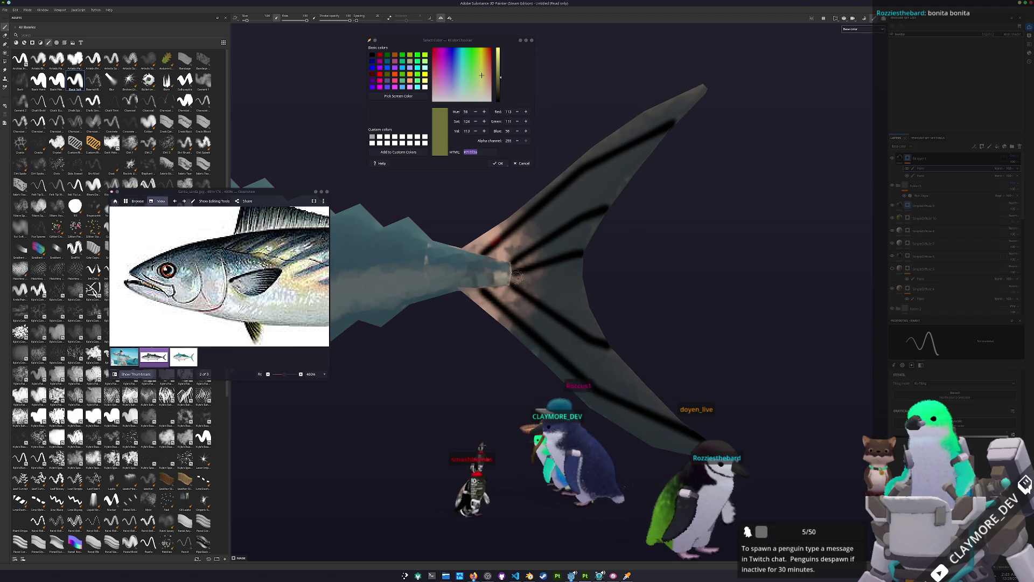
{"action": "scroll", "coordinate": [662, 299], "scroll_direction": "down", "scroll_amount": 3}
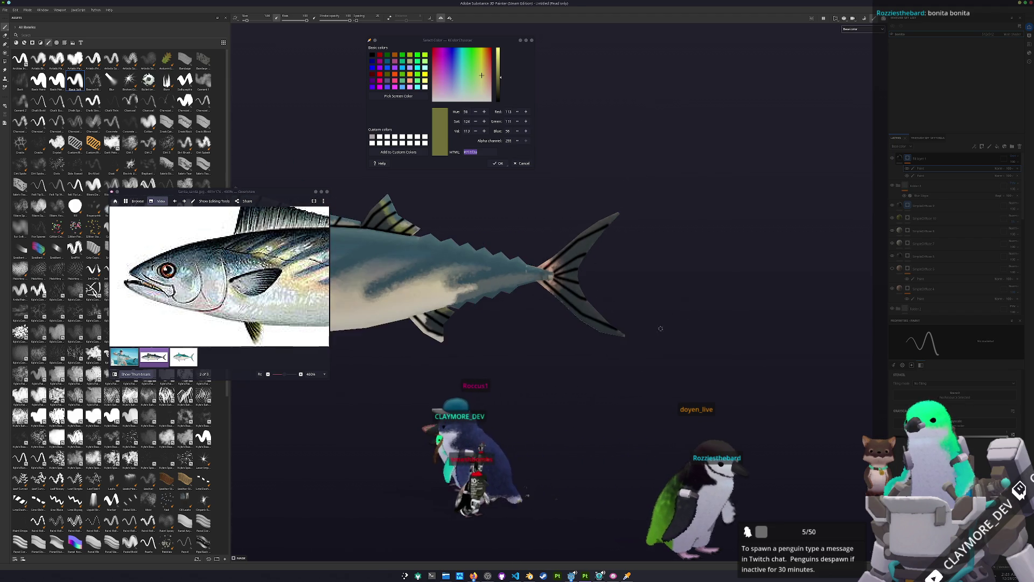
{"action": "left_click_drag", "start_coordinate": [673, 322], "coordinate": [614, 323], "text": "alt"}
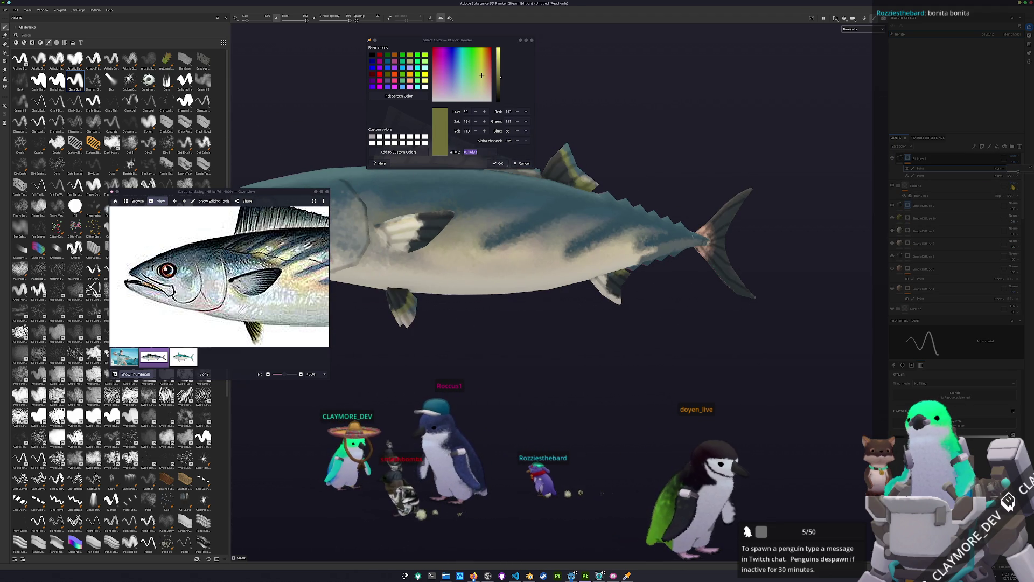
{"action": "scroll", "coordinate": [447, 218], "scroll_direction": "down", "scroll_amount": 3}
- Pull back and reposition the model so the whole painted fish is in view
{"action": "middle_click_drag", "start_coordinate": [446, 219], "coordinate": [558, 153], "text": "alt"}
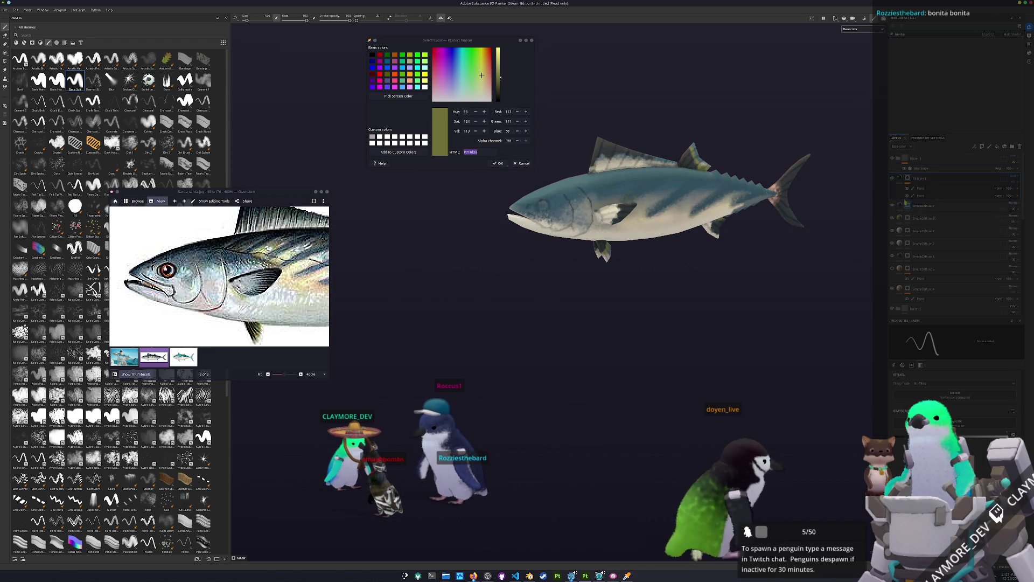
{"action": "scroll", "coordinate": [659, 210], "scroll_direction": "up", "scroll_amount": 2}
{"action": "mouse_move", "coordinate": [647, 218]}
{"action": "left_mouse_down", "text": "alt"}
{"action": "mouse_move", "coordinate": [711, 235]}
{"action": "mouse_move", "coordinate": [606, 247]}
{"action": "left_mouse_up", "text": "alt"}
{"action": "scroll", "coordinate": [259, 284], "scroll_direction": "down", "scroll_amount": 2, "text": "ctrl"}
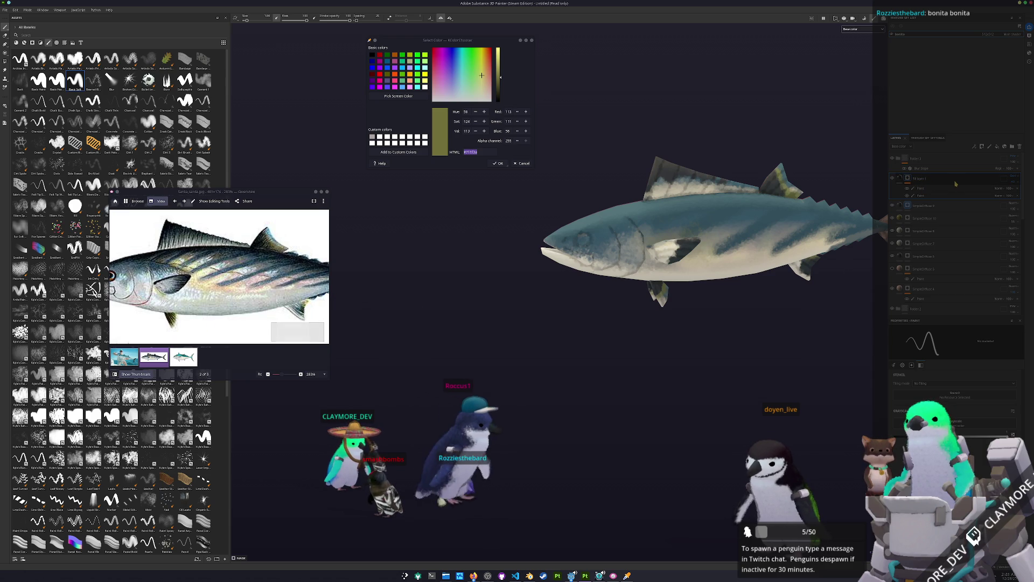
- Show and hide the sketch-line layer, then orbit to examine the body, tail and fins
{"action": "left_click", "coordinate": [911, 180]}
{"action": "left_click", "coordinate": [909, 179]}
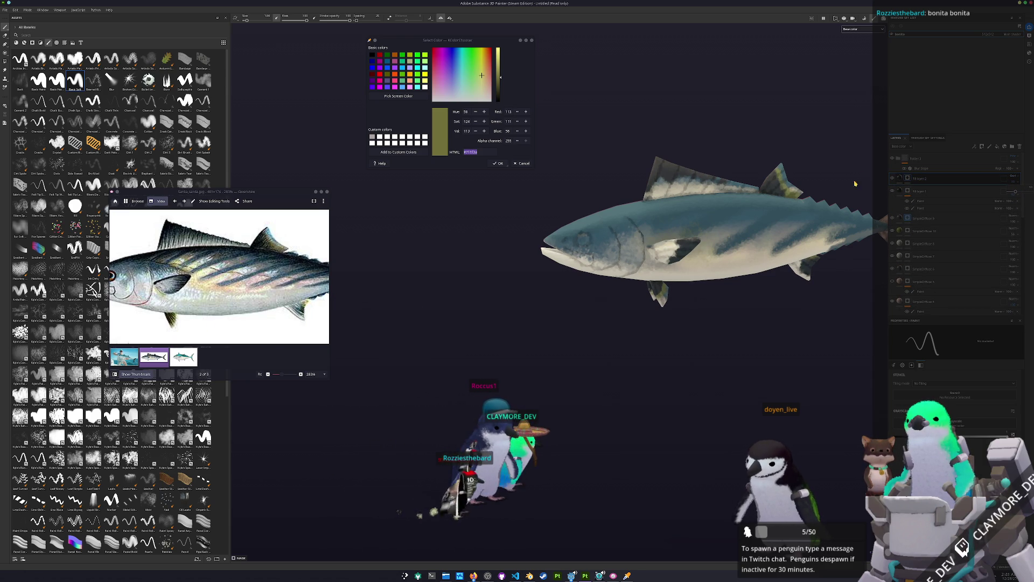
{"action": "scroll", "coordinate": [585, 201], "scroll_direction": "up", "scroll_amount": 2}
{"action": "scroll", "coordinate": [585, 201], "scroll_direction": "up", "scroll_amount": 2}
{"action": "scroll", "coordinate": [585, 200], "scroll_direction": "up", "scroll_amount": 2}
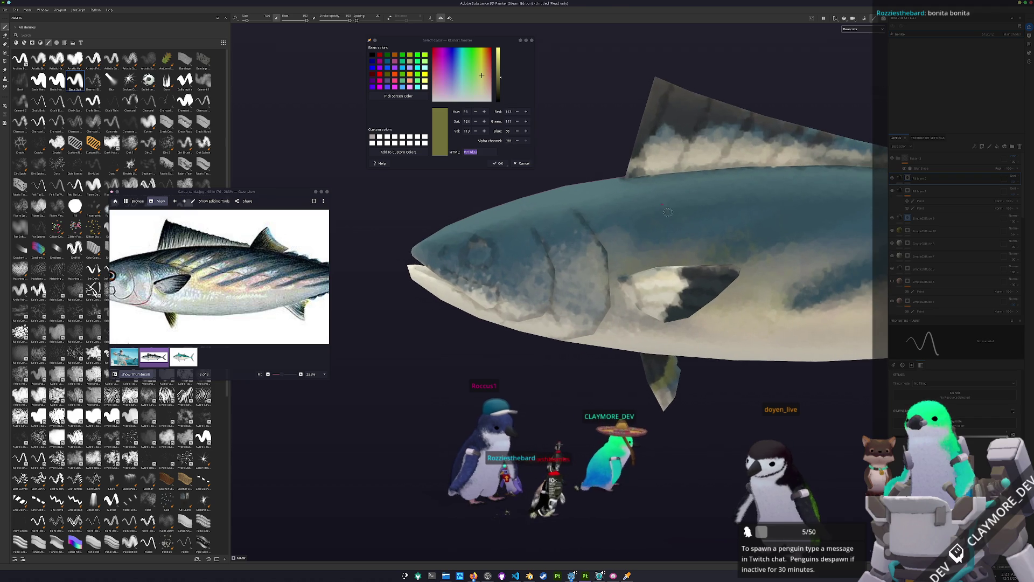
{"action": "left_click_drag", "start_coordinate": [586, 200], "coordinate": [562, 199], "text": "alt"}
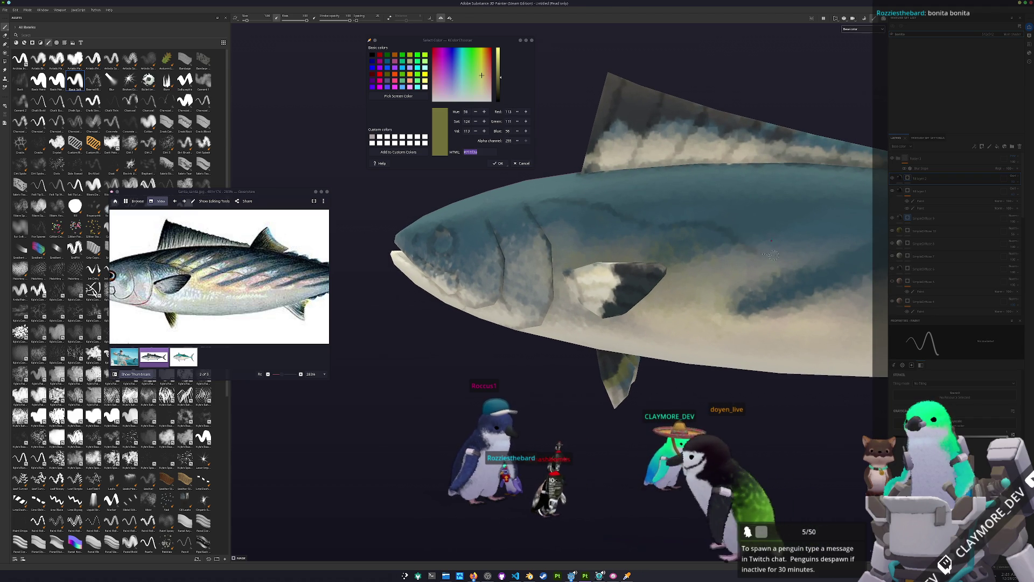
{"action": "mouse_move", "coordinate": [693, 223]}
{"action": "left_mouse_down", "text": "alt"}
{"action": "mouse_move", "coordinate": [637, 227]}
{"action": "mouse_move", "coordinate": [776, 259]}
{"action": "left_mouse_up", "text": "alt"}
{"action": "scroll", "coordinate": [747, 249], "scroll_direction": "down", "scroll_amount": 3}
{"action": "scroll", "coordinate": [774, 259], "scroll_direction": "down", "scroll_amount": 3}
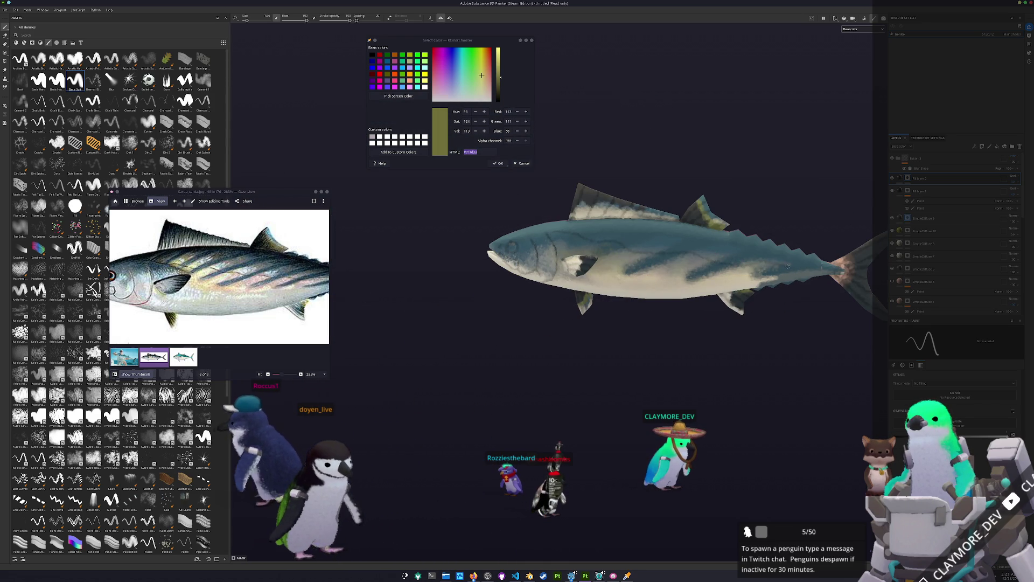
{"action": "left_click_drag", "start_coordinate": [765, 261], "coordinate": [565, 279], "text": "alt"}
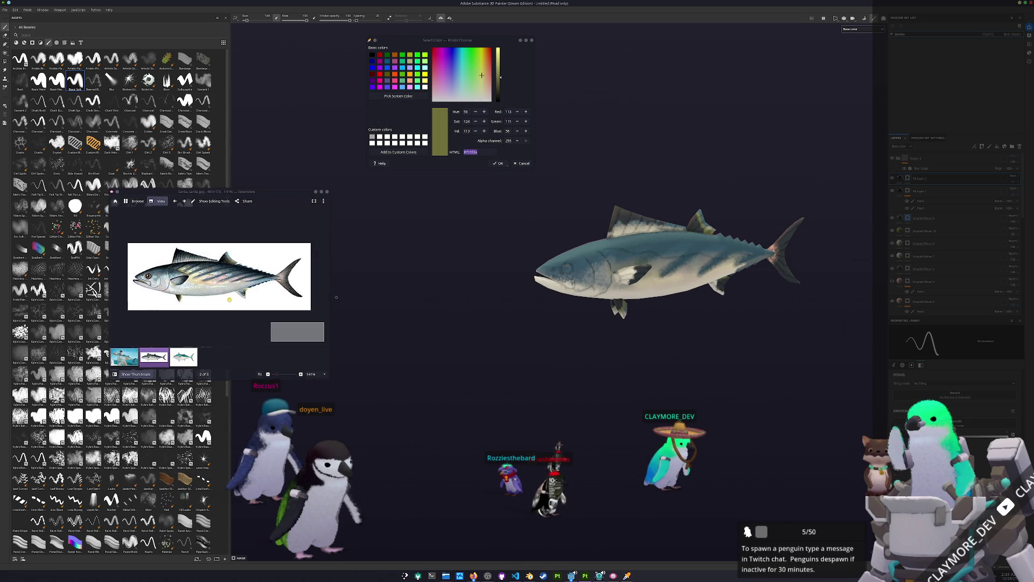
{"action": "scroll", "coordinate": [473, 294], "scroll_direction": "up", "scroll_amount": 2}
{"action": "scroll", "coordinate": [568, 261], "scroll_direction": "up", "scroll_amount": 5}
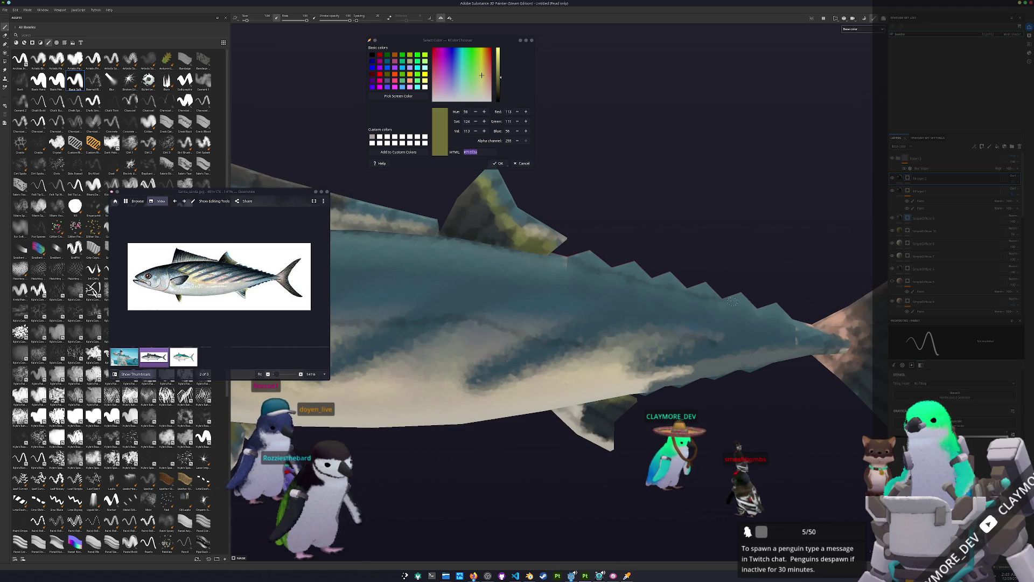
{"action": "left_click_drag", "start_coordinate": [518, 380], "coordinate": [546, 383], "text": "alt"}
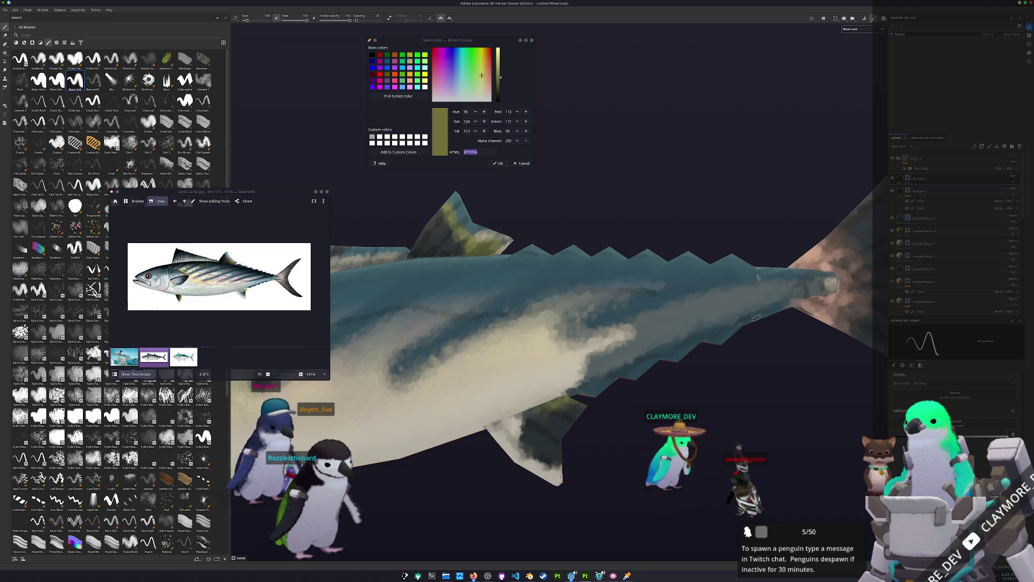
- Frame the whole fish with F, bring it closer and pan the reference to the bonito's head and eye
{"action": "key", "text": "f"}
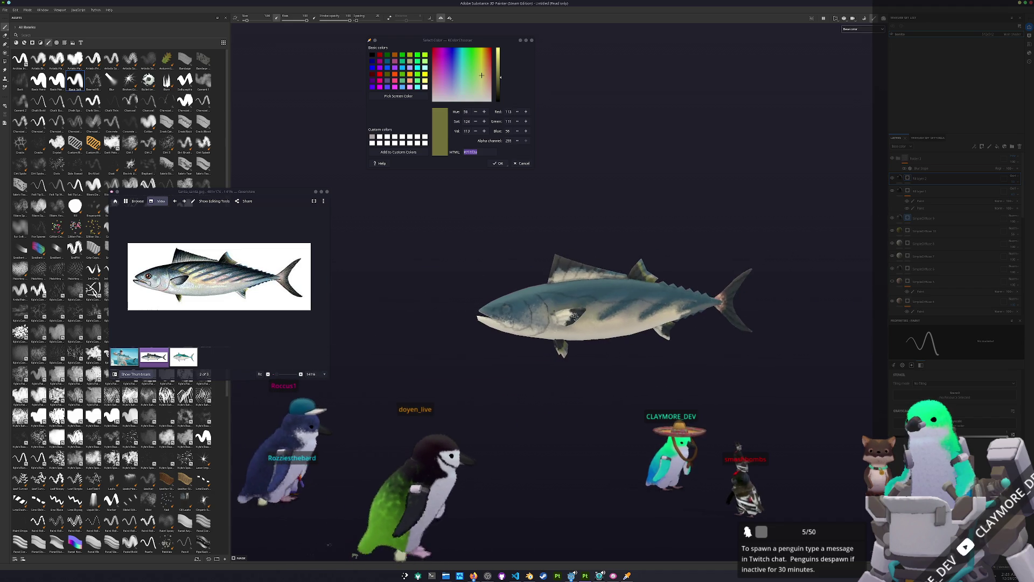
{"action": "scroll", "coordinate": [563, 317], "scroll_direction": "up", "scroll_amount": 1}
{"action": "scroll", "coordinate": [591, 317], "scroll_direction": "up", "scroll_amount": 1}
{"action": "scroll", "coordinate": [620, 317], "scroll_direction": "up", "scroll_amount": 1}
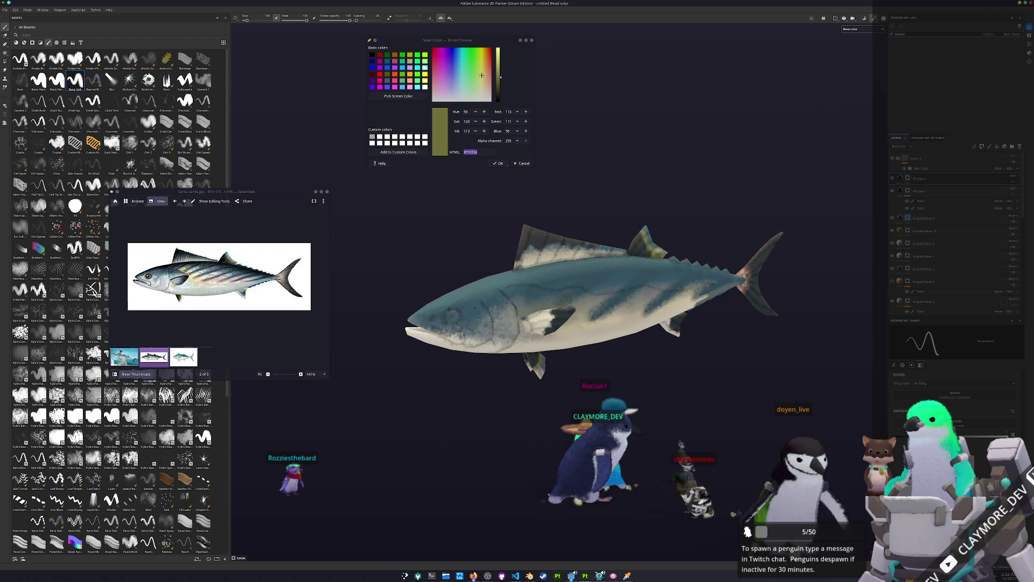
{"action": "left_click_drag", "start_coordinate": [492, 319], "coordinate": [517, 291], "text": "alt"}
{"action": "scroll", "coordinate": [243, 275], "scroll_direction": "up", "scroll_amount": 3}
{"action": "left_click_drag", "start_coordinate": [156, 283], "coordinate": [252, 298]}
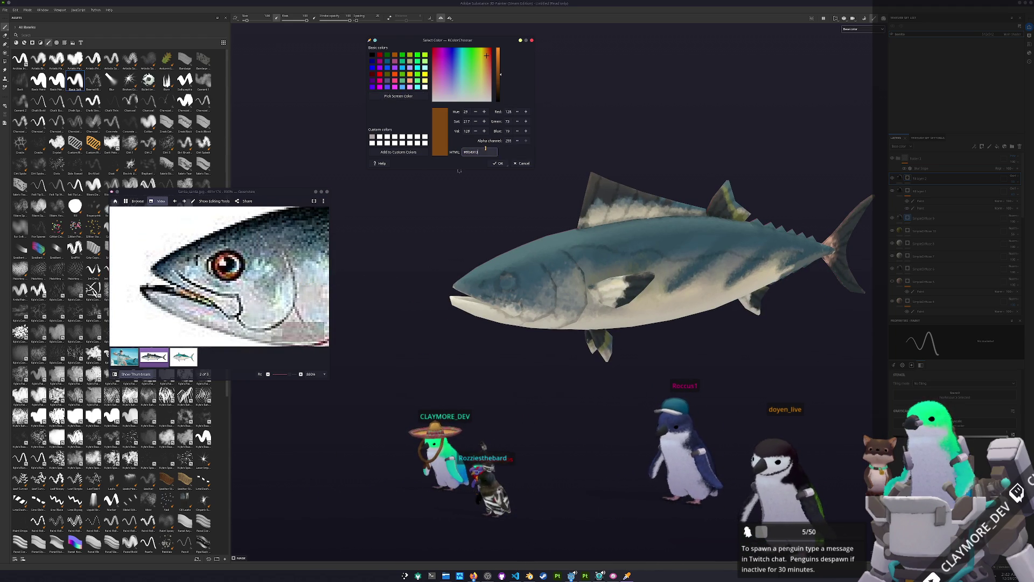
- Add a new fill layer over the fish and open its options, switching between open windows
{"action": "left_click", "coordinate": [998, 147]}
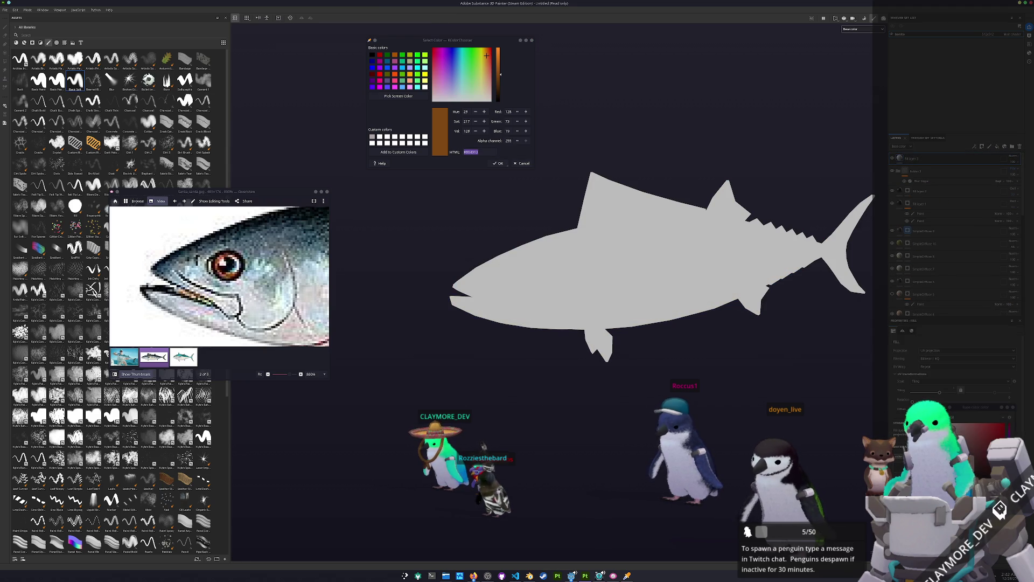
{"action": "right_click", "coordinate": [926, 157]}
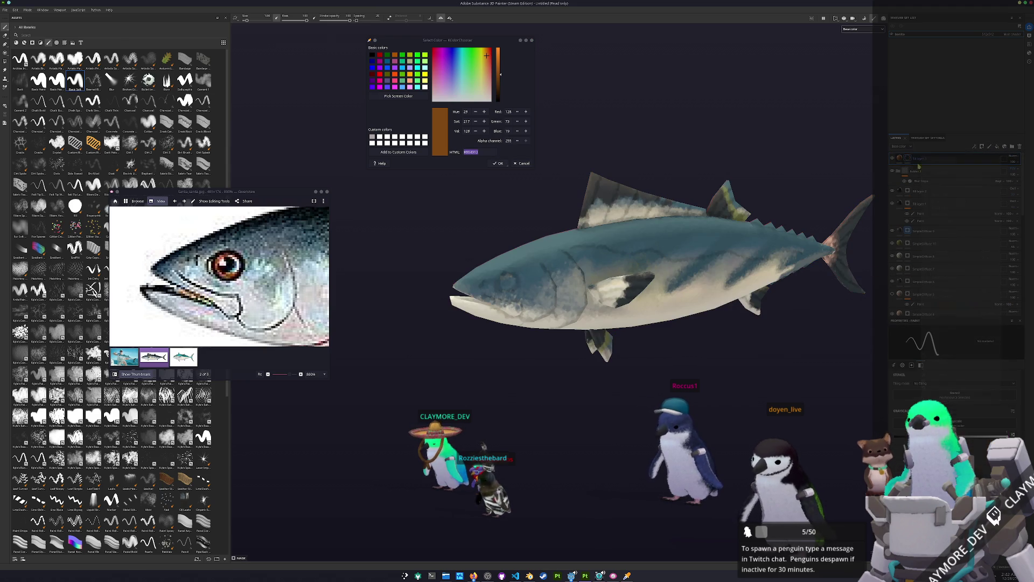
{"action": "scroll", "coordinate": [496, 321], "scroll_direction": "up", "scroll_amount": 2}
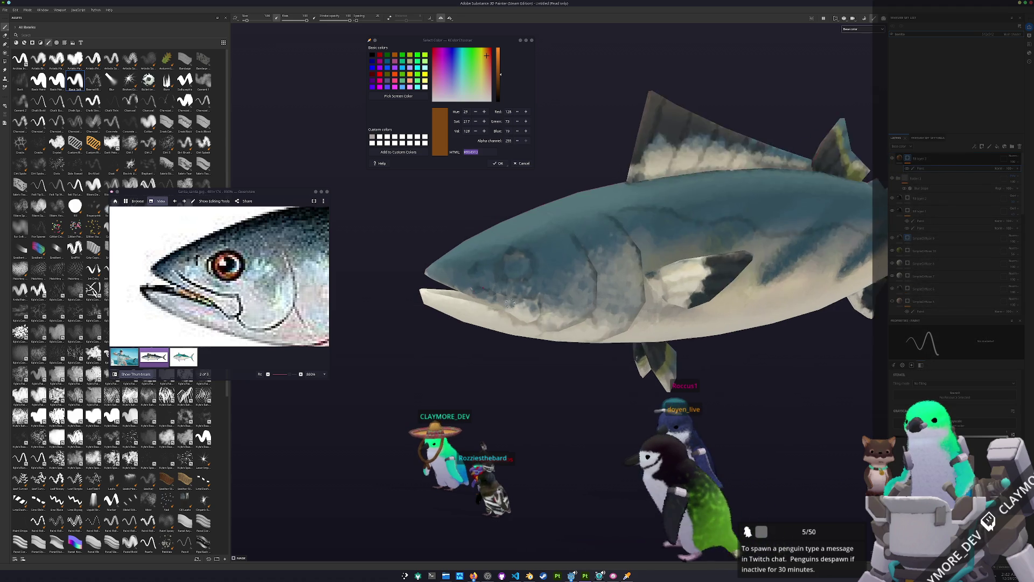
{"action": "scroll", "coordinate": [496, 321], "scroll_direction": "up", "scroll_amount": 2}
{"action": "scroll", "coordinate": [496, 320], "scroll_direction": "up", "scroll_amount": 2}
{"action": "scroll", "coordinate": [495, 321], "scroll_direction": "up", "scroll_amount": 1}
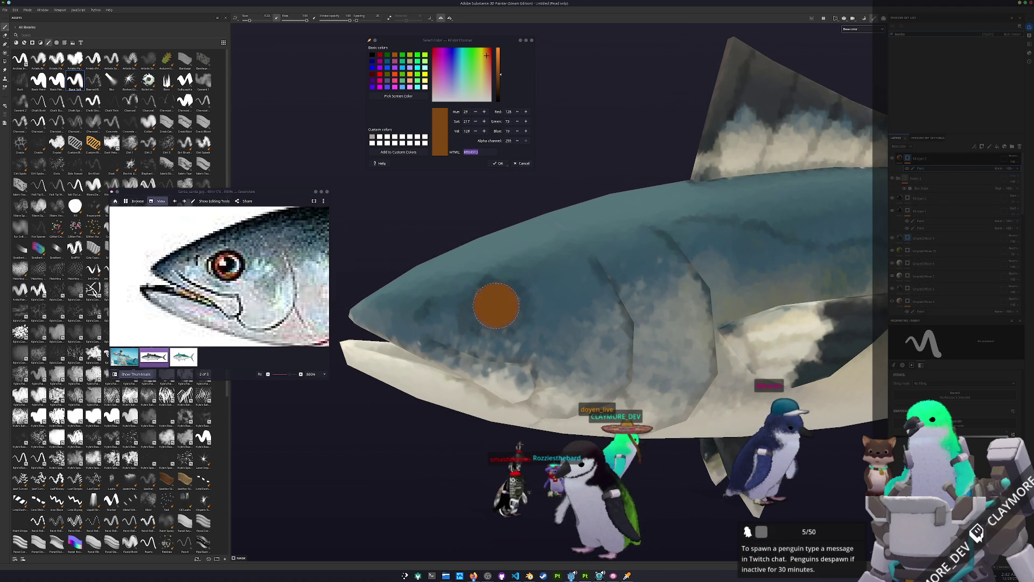
{"action": "scroll", "coordinate": [495, 306], "scroll_direction": "down", "scroll_amount": 5}
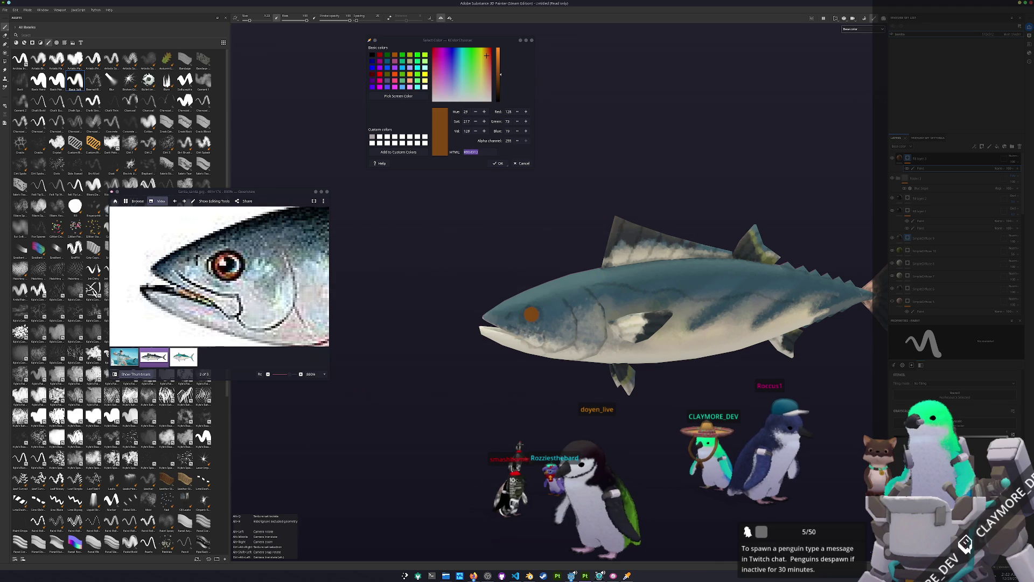
{"action": "key", "text": "alt+Tab"}
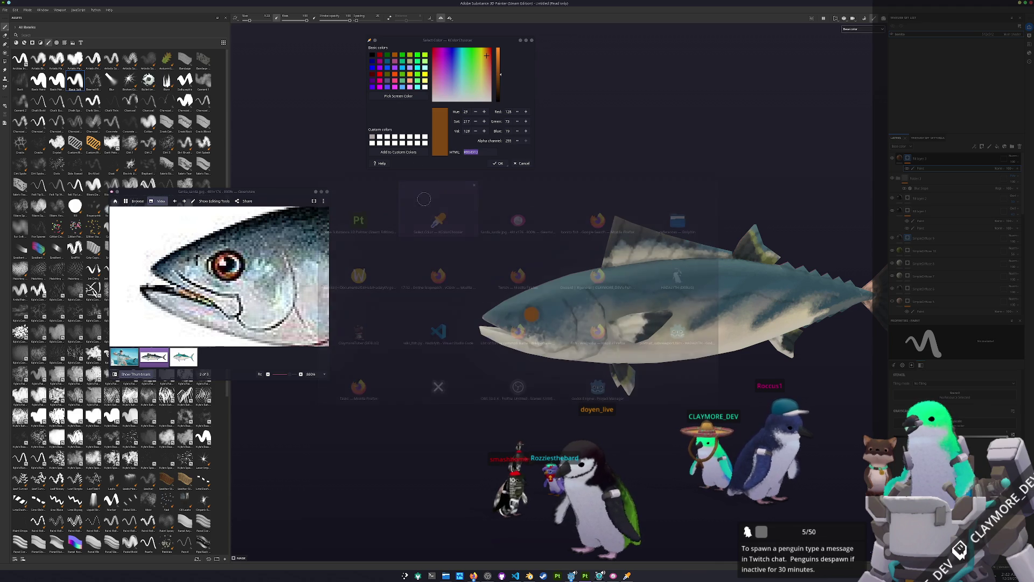
{"action": "key", "text": "alt+Tab"}
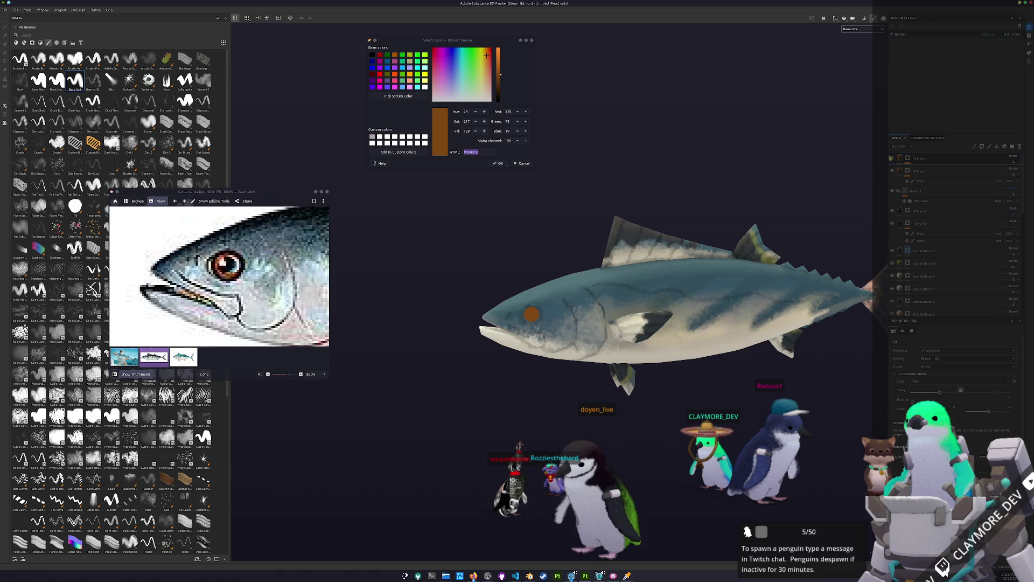
- Sample the near-black pupil colour from the reference eye and select the paint layer to work on
{"action": "left_click", "coordinate": [398, 96]}
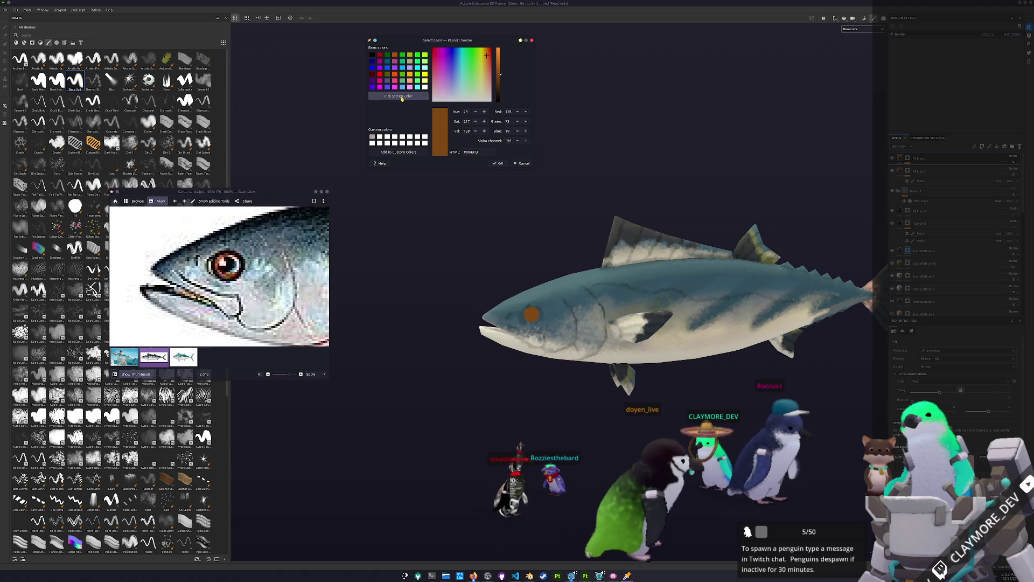
{"action": "left_click", "coordinate": [470, 284]}
{"action": "left_click", "coordinate": [925, 158]}
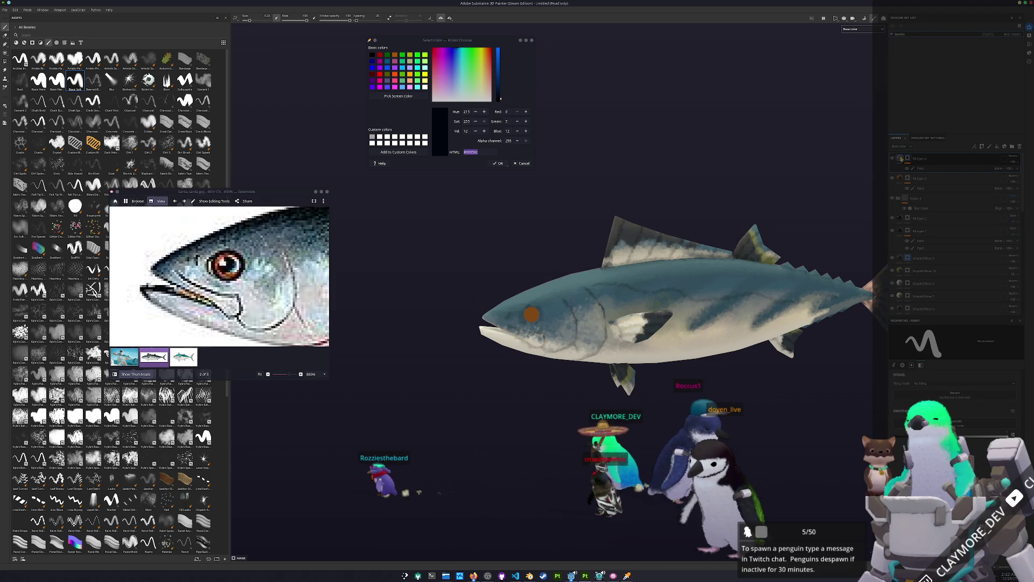
{"action": "left_click", "coordinate": [922, 191]}
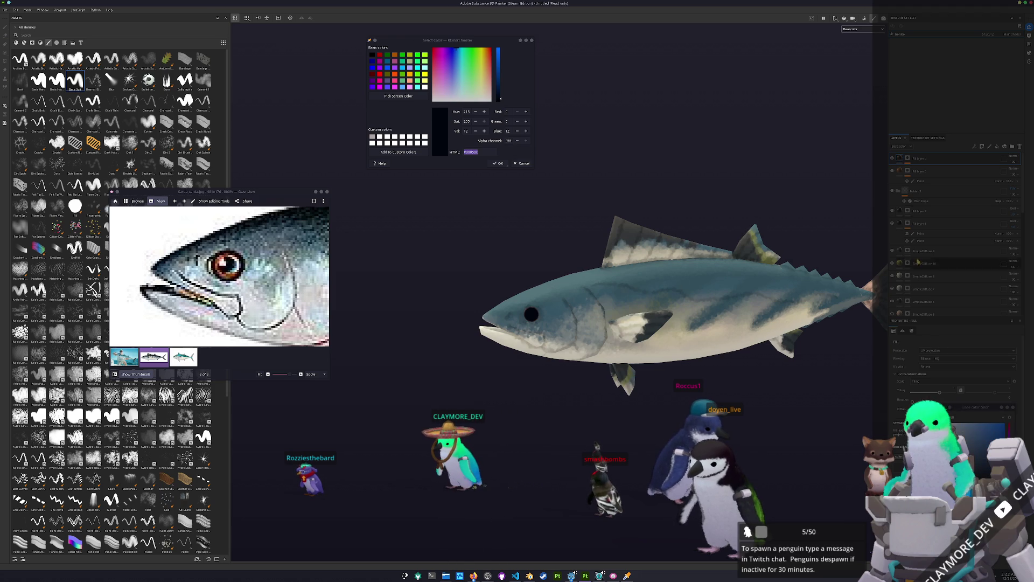
{"action": "left_click", "coordinate": [1017, 169]}
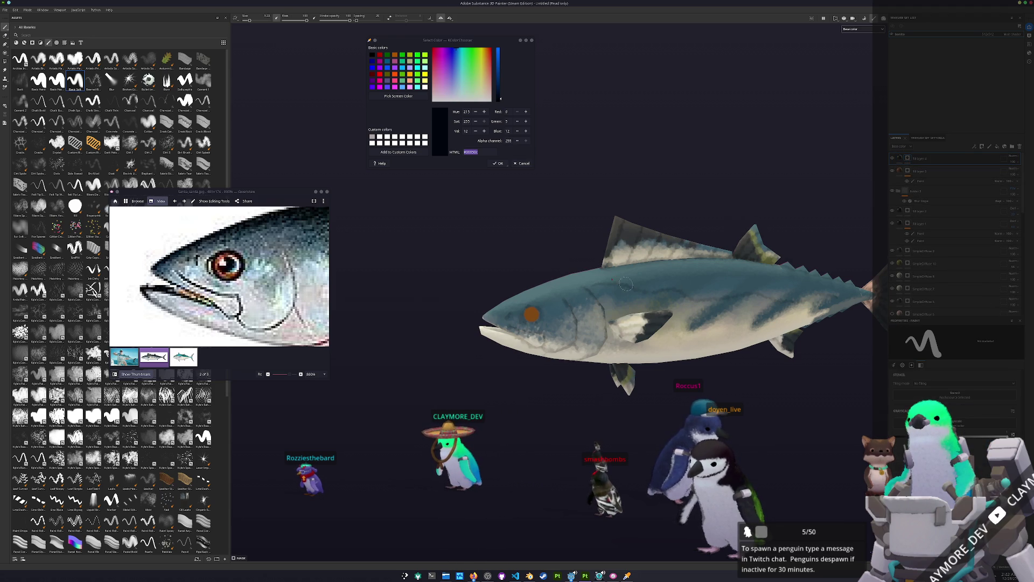
{"action": "scroll", "coordinate": [530, 311], "scroll_direction": "up", "scroll_amount": 3}
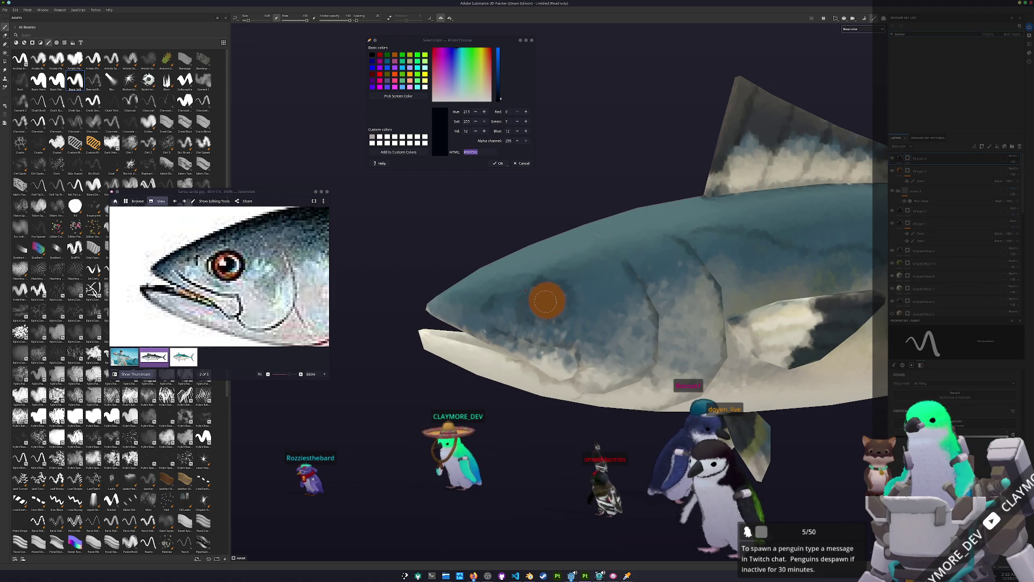
{"action": "scroll", "coordinate": [547, 300], "scroll_direction": "down", "scroll_amount": 2}
{"action": "scroll", "coordinate": [574, 327], "scroll_direction": "down", "scroll_amount": 2}
{"action": "scroll", "coordinate": [606, 356], "scroll_direction": "down", "scroll_amount": 1}
{"action": "scroll", "coordinate": [634, 386], "scroll_direction": "down", "scroll_amount": 1}
{"action": "scroll", "coordinate": [635, 386], "scroll_direction": "up", "scroll_amount": 2}
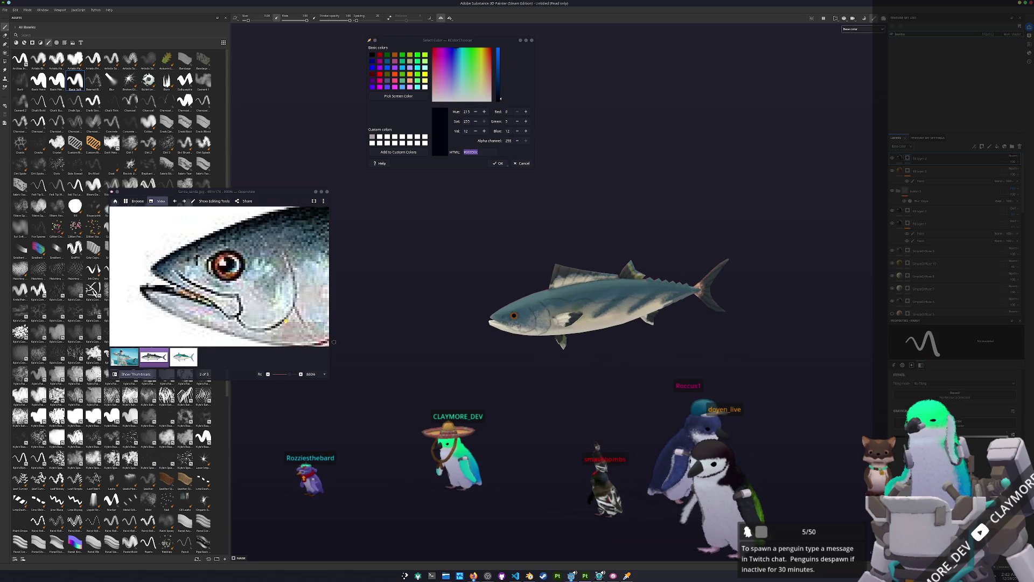
{"action": "scroll", "coordinate": [242, 275], "scroll_direction": "down", "scroll_amount": 2, "text": "ctrl"}
{"action": "scroll", "coordinate": [479, 307], "scroll_direction": "up", "scroll_amount": 1}
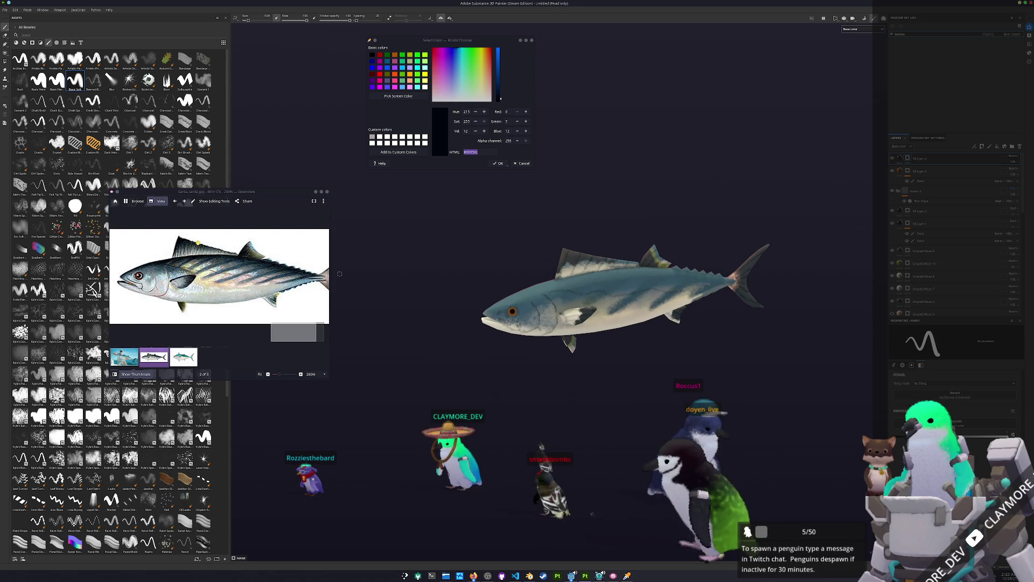
{"action": "scroll", "coordinate": [243, 275], "scroll_direction": "up", "scroll_amount": 1, "text": "ctrl"}
- Sample a dark blue from the reference photo and select its hex value
{"action": "left_click", "coordinate": [398, 96]}
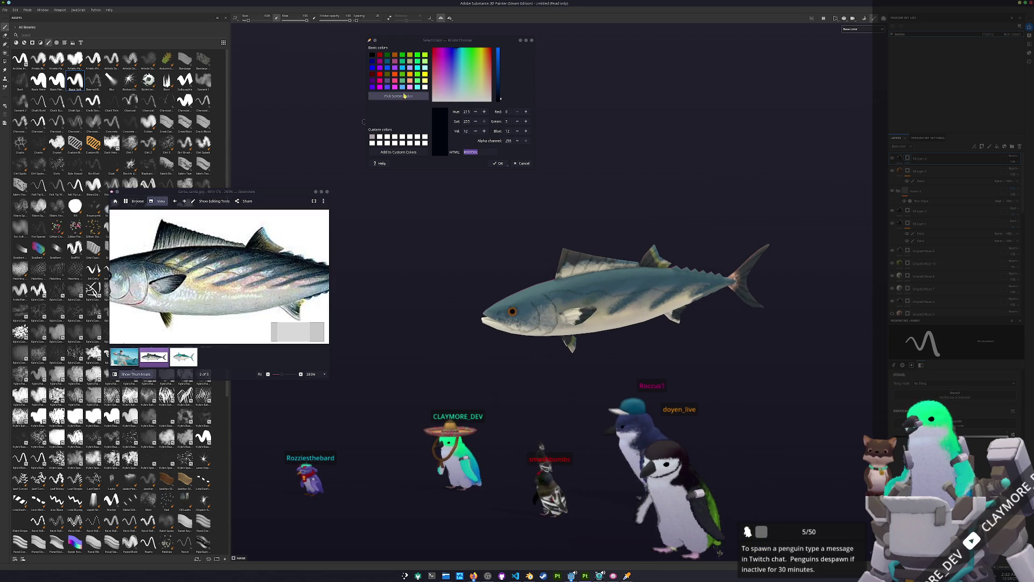
{"action": "left_click", "coordinate": [477, 285]}
{"action": "double_click", "coordinate": [483, 151]}
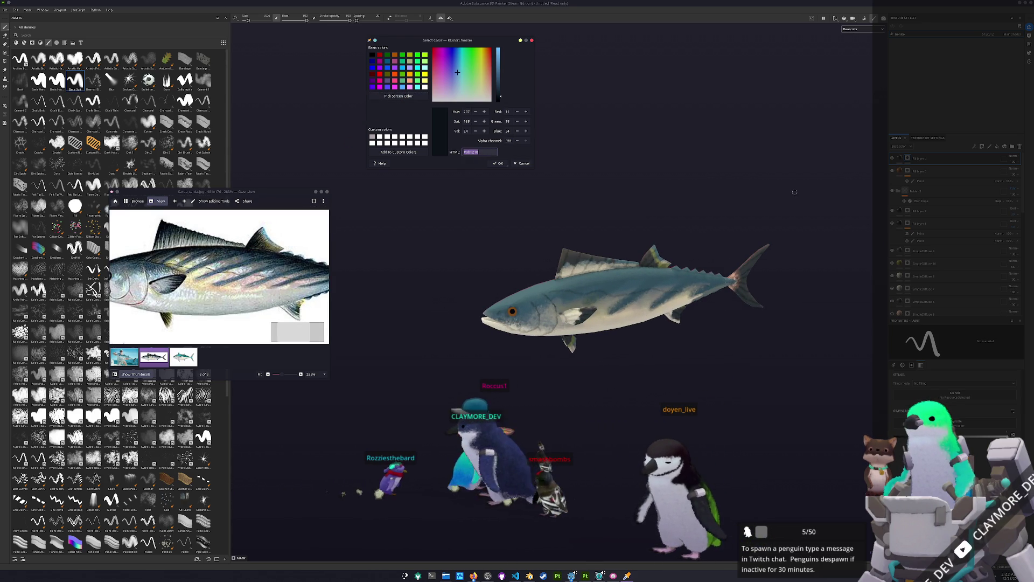
- Rework the SimpleDiffuse 6 layer options and check the fish from above and the side
{"action": "left_click", "coordinate": [946, 228]}
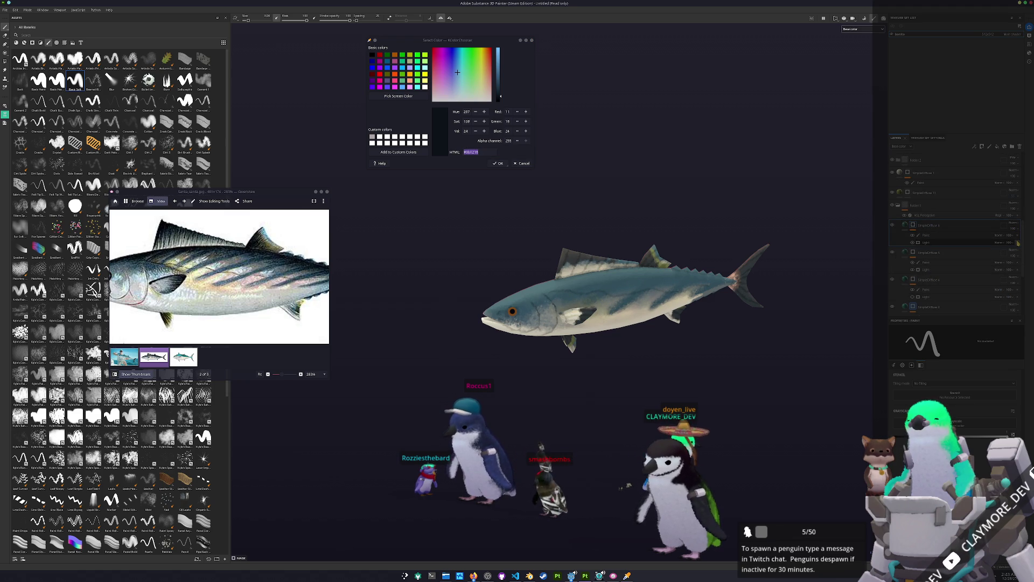
{"action": "right_click", "coordinate": [920, 225]}
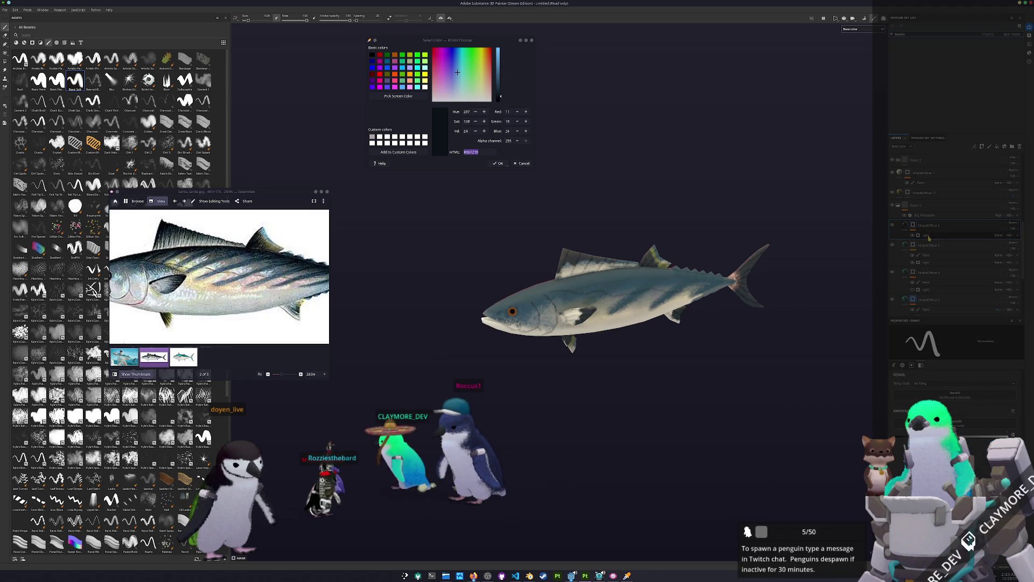
{"action": "scroll", "coordinate": [565, 274], "scroll_direction": "up", "scroll_amount": 2}
{"action": "scroll", "coordinate": [566, 276], "scroll_direction": "up", "scroll_amount": 1}
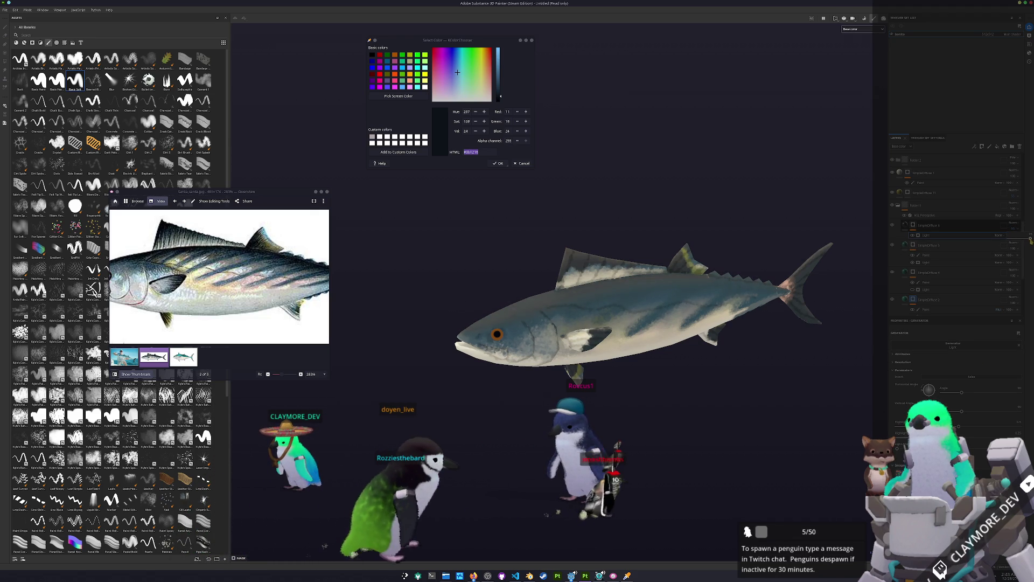
{"action": "mouse_move", "coordinate": [711, 380]}
{"action": "left_mouse_down", "text": "alt"}
{"action": "mouse_move", "coordinate": [759, 366]}
{"action": "mouse_move", "coordinate": [805, 316]}
{"action": "mouse_move", "coordinate": [840, 300]}
{"action": "left_mouse_up", "text": "alt"}
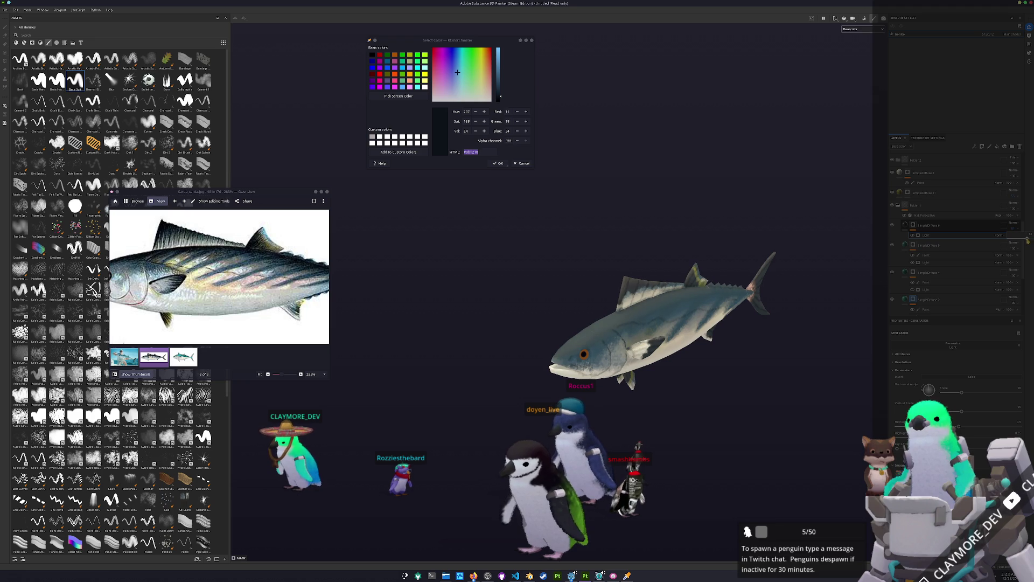
{"action": "left_click_drag", "start_coordinate": [841, 299], "coordinate": [526, 307], "text": "alt"}
- Save the bonito project into the fish's asset folder and bring up Export textures
{"action": "key", "text": "ctrl+s"}
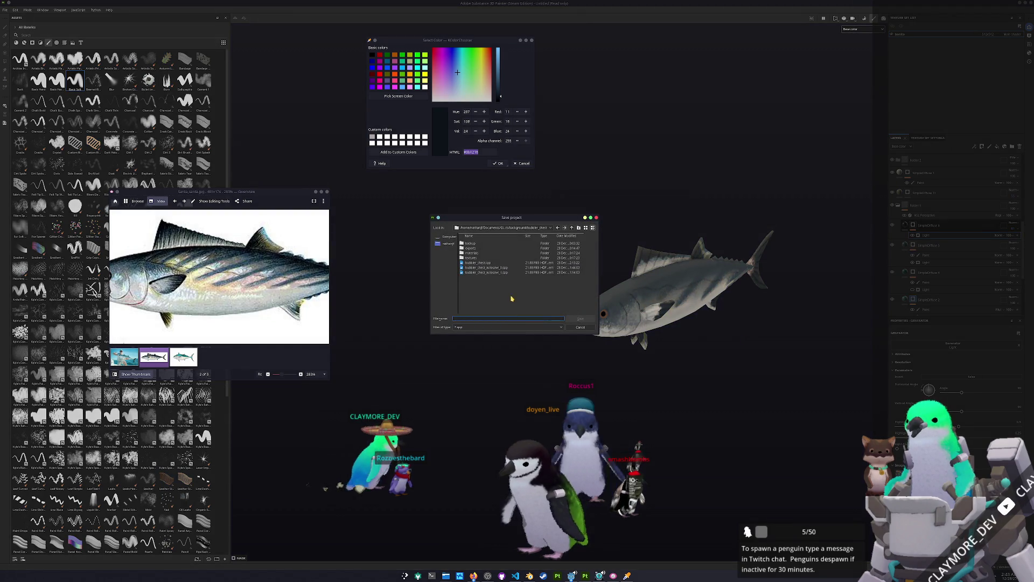
{"action": "left_click", "coordinate": [497, 228]}
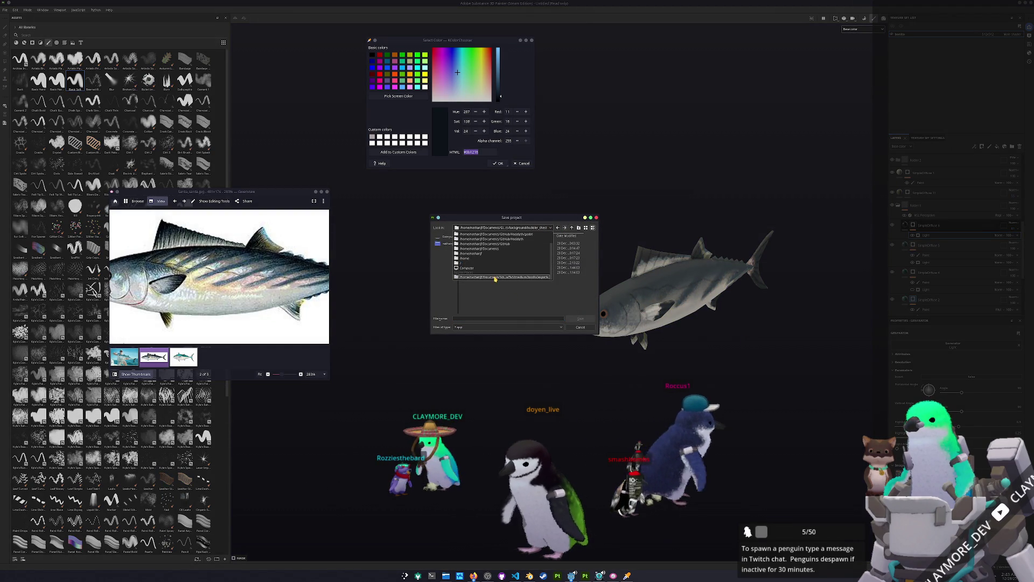
{"action": "left_click", "coordinate": [495, 278]}
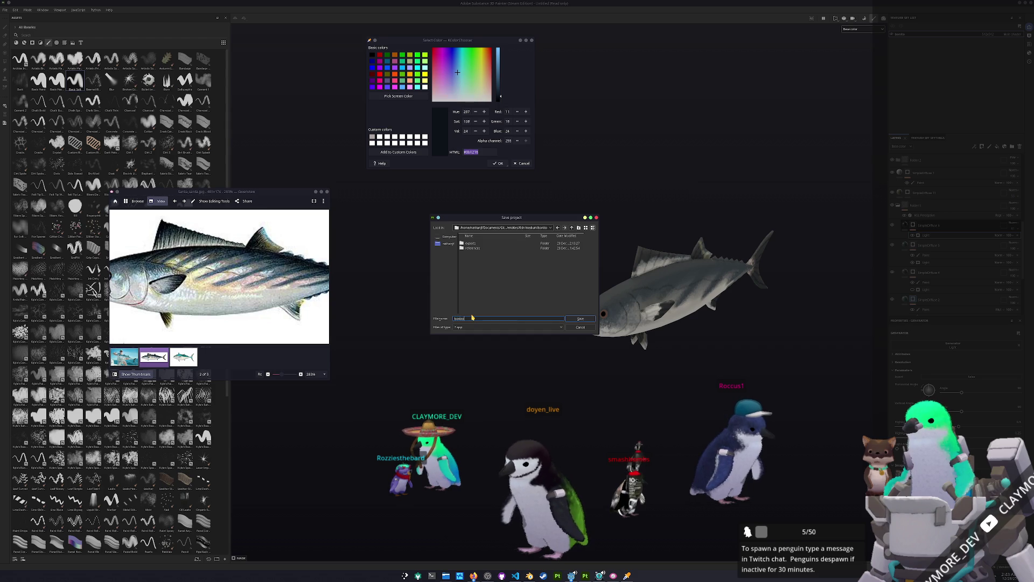
{"action": "key", "text": "Return"}
{"action": "key", "text": "ctrl+shift+e"}
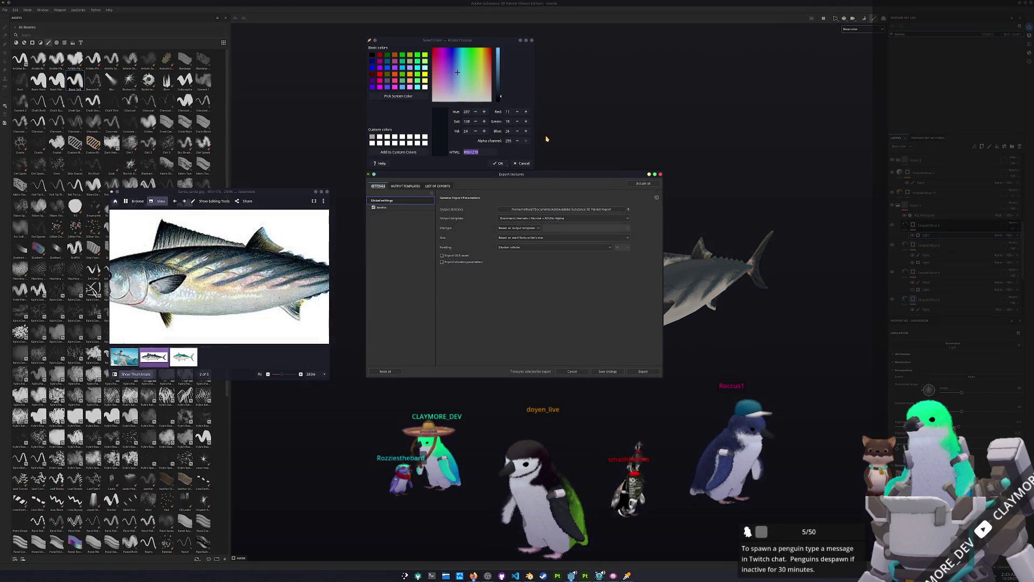
- Set the export output to a new textures folder inside the bonito asset directory
{"action": "left_click", "coordinate": [581, 209]}
{"action": "left_click", "coordinate": [537, 231]}
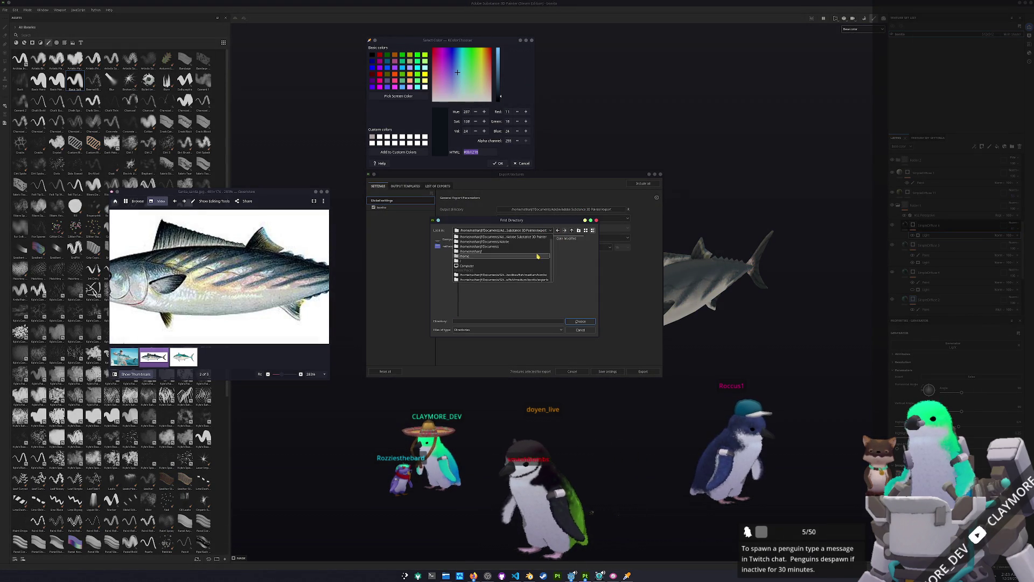
{"action": "left_click", "coordinate": [530, 277]}
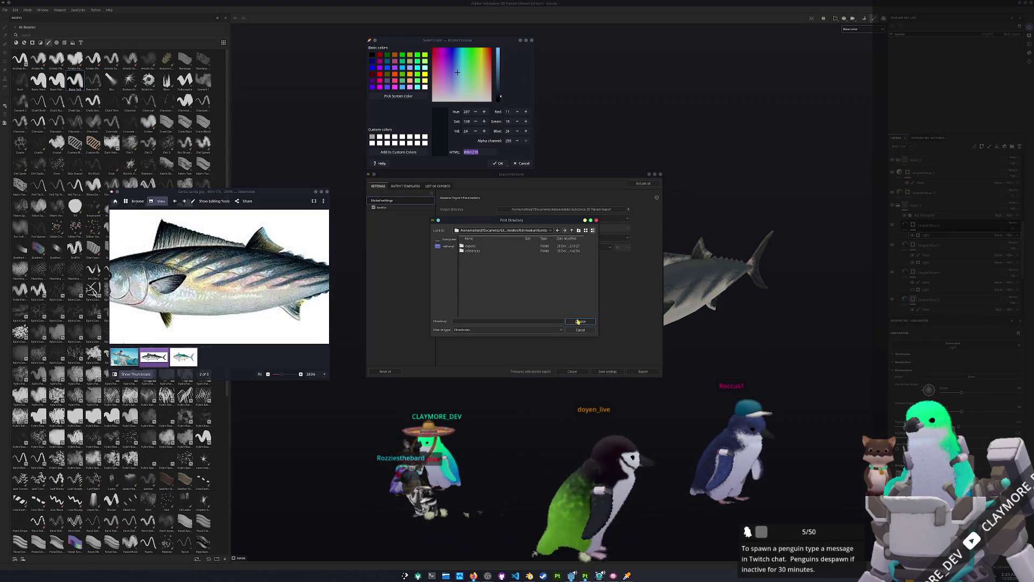
{"action": "left_click", "coordinate": [579, 230]}
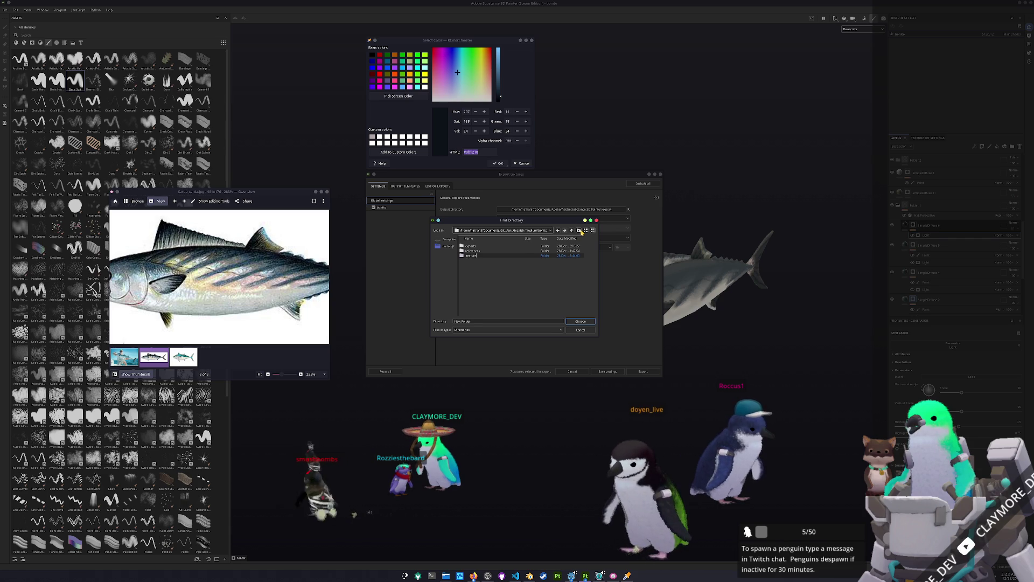
{"action": "left_click", "coordinate": [579, 322]}
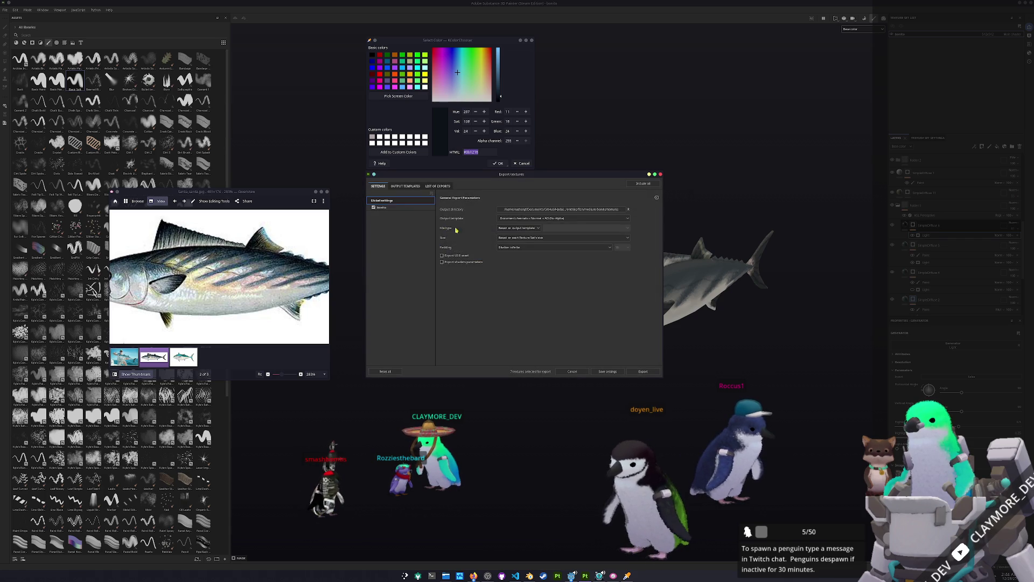
- Export the bonito texture set with two unneeded output maps excluded, then return to Godot
{"action": "left_click", "coordinate": [388, 207]}
{"action": "left_click", "coordinate": [443, 295]}
{"action": "left_click", "coordinate": [443, 304]}
{"action": "left_click", "coordinate": [620, 369]}
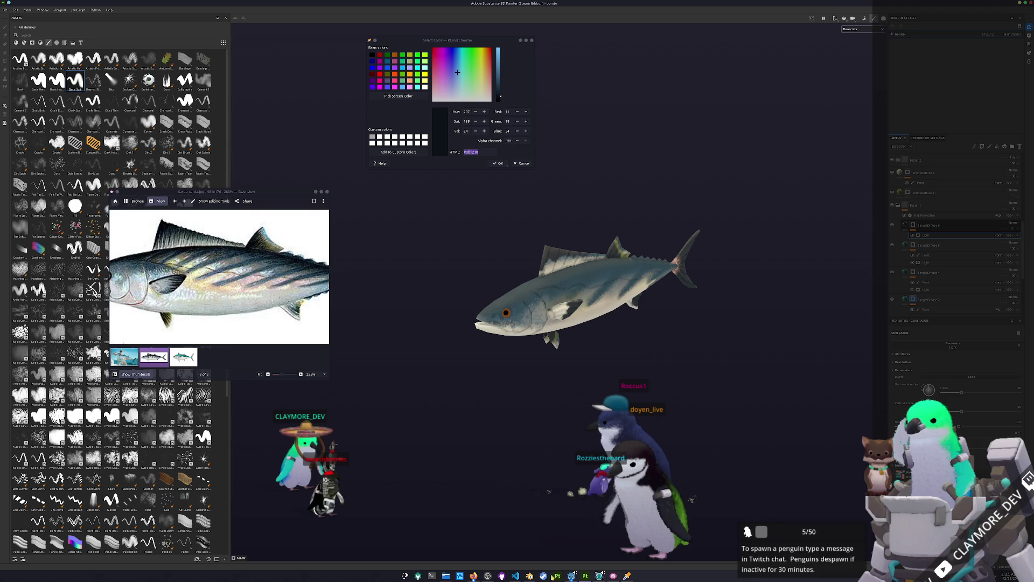
{"action": "left_click", "coordinate": [571, 576]}
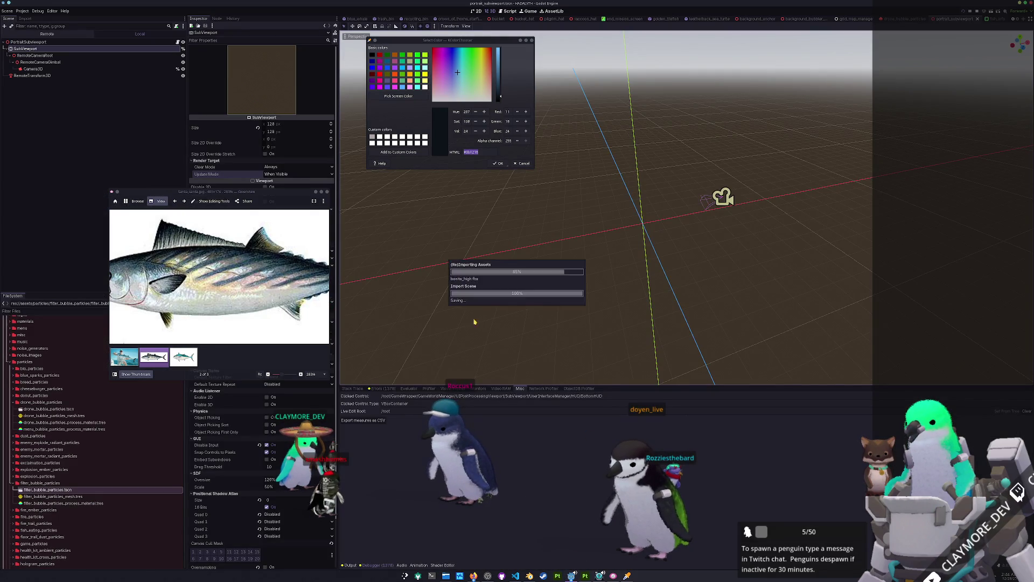
- Duplicate the golden_tilefish folder as a new bonito folder
{"action": "left_click", "coordinate": [326, 193]}
{"action": "left_click", "coordinate": [521, 163]}
{"action": "scroll", "coordinate": [63, 442], "scroll_direction": "down", "scroll_amount": 5}
{"action": "scroll", "coordinate": [63, 442], "scroll_direction": "up", "scroll_amount": 5}
{"action": "scroll", "coordinate": [62, 437], "scroll_direction": "up", "scroll_amount": 5}
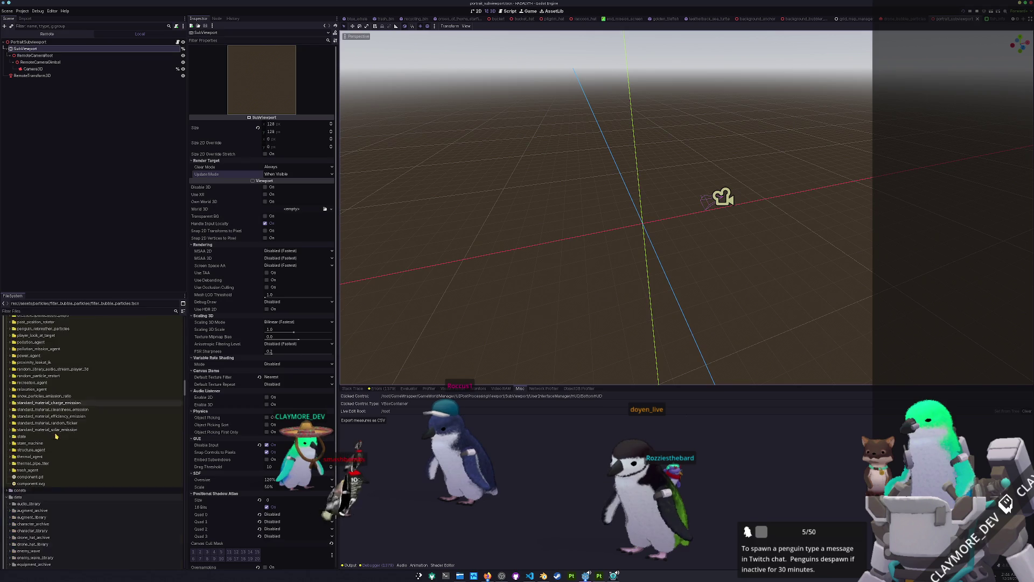
{"action": "scroll", "coordinate": [60, 431], "scroll_direction": "up", "scroll_amount": 5}
{"action": "scroll", "coordinate": [58, 423], "scroll_direction": "up", "scroll_amount": 5}
{"action": "scroll", "coordinate": [58, 423], "scroll_direction": "down", "scroll_amount": 3}
{"action": "double_click", "coordinate": [48, 464]}
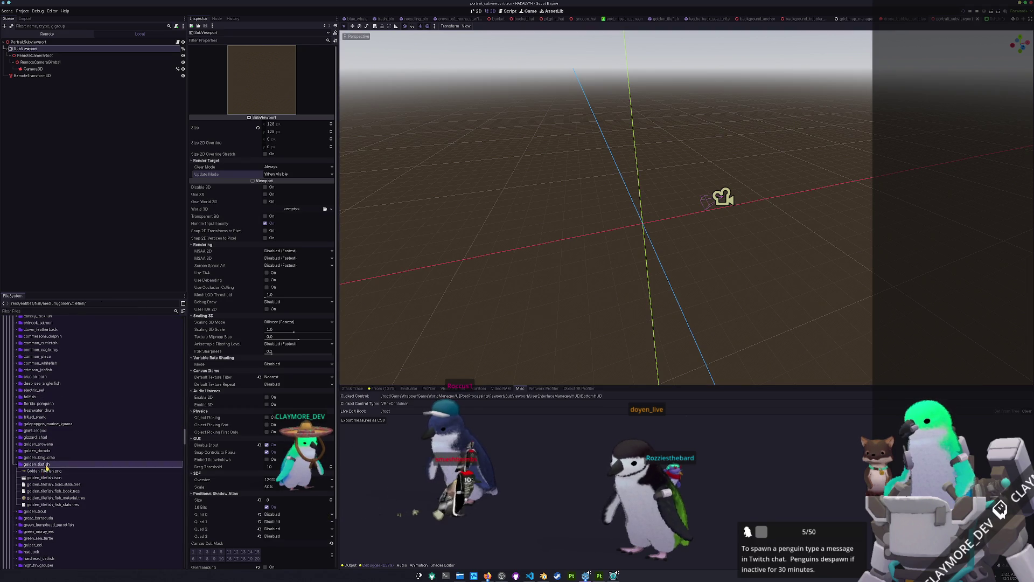
{"action": "double_click", "coordinate": [47, 465]}
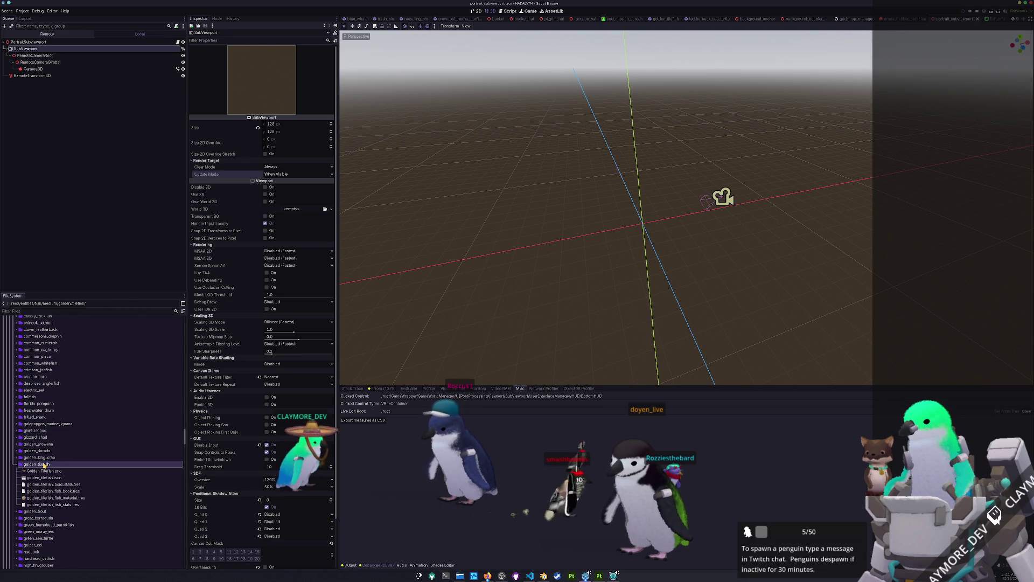
{"action": "key", "text": "ctrl+d"}
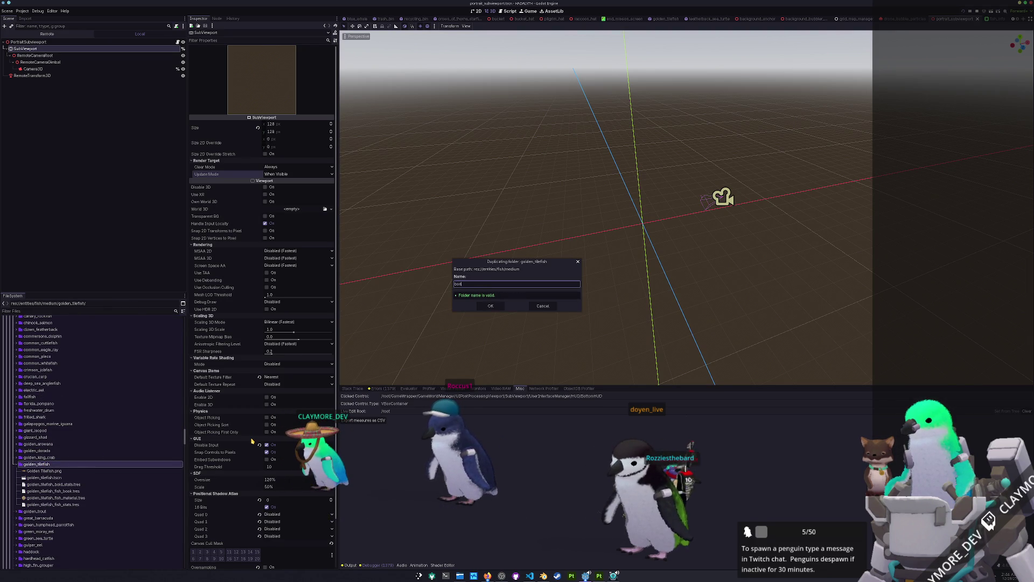
{"action": "key", "text": "Return"}
{"action": "scroll", "coordinate": [91, 431], "scroll_direction": "up", "scroll_amount": 3}
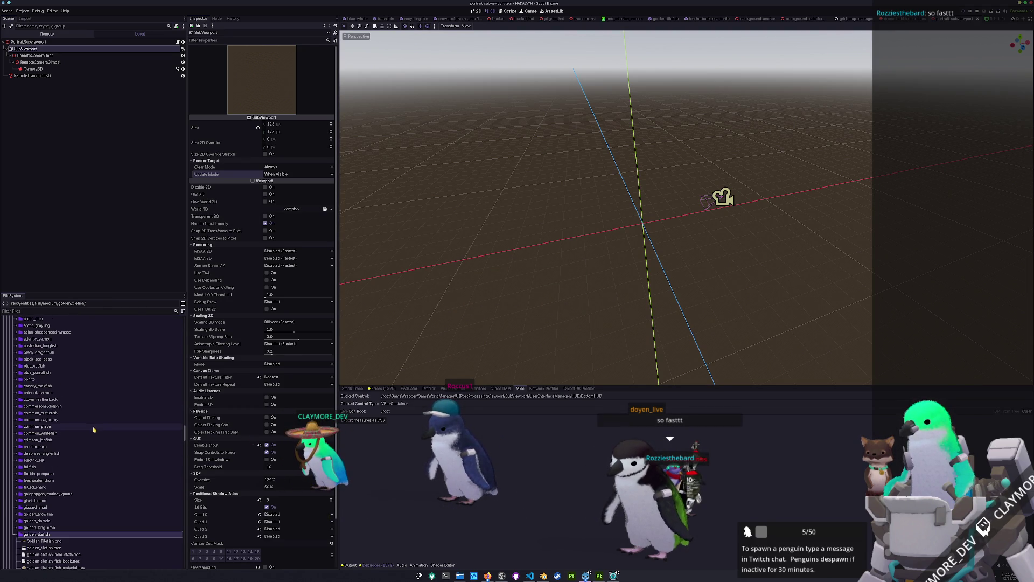
- Rename the copied scene, boid stats and fish book files to bonito names
{"action": "double_click", "coordinate": [46, 380]}
{"action": "left_click", "coordinate": [43, 393]}
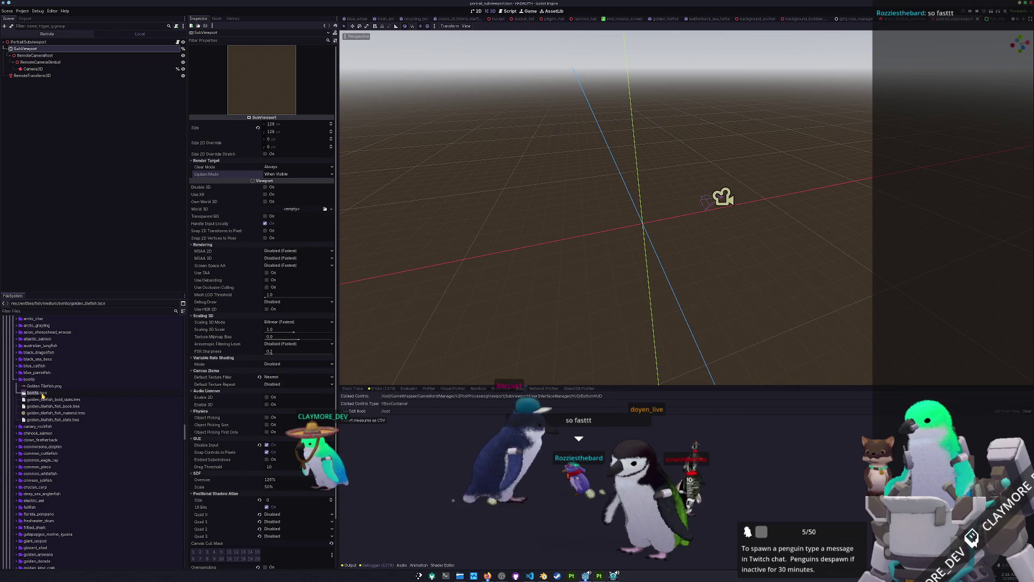
{"action": "key", "text": "Return"}
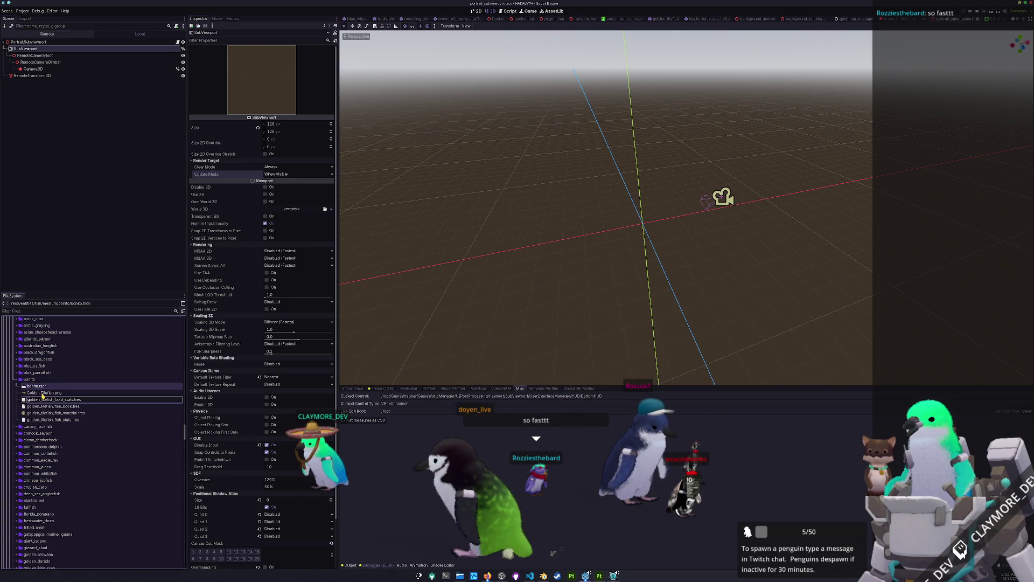
{"action": "type", "text": "bonito_boid_stats"}
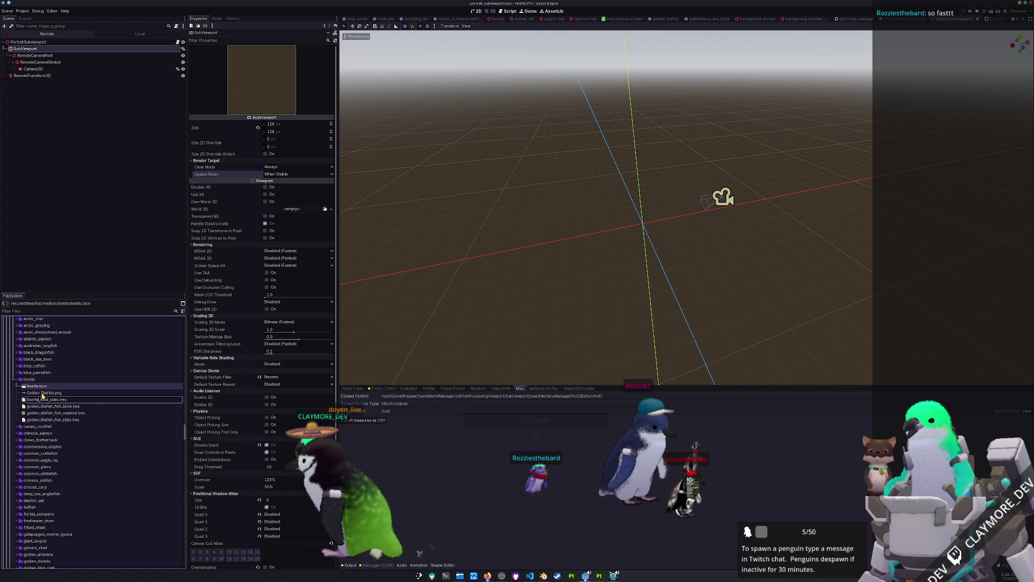
{"action": "key", "text": "Return"}
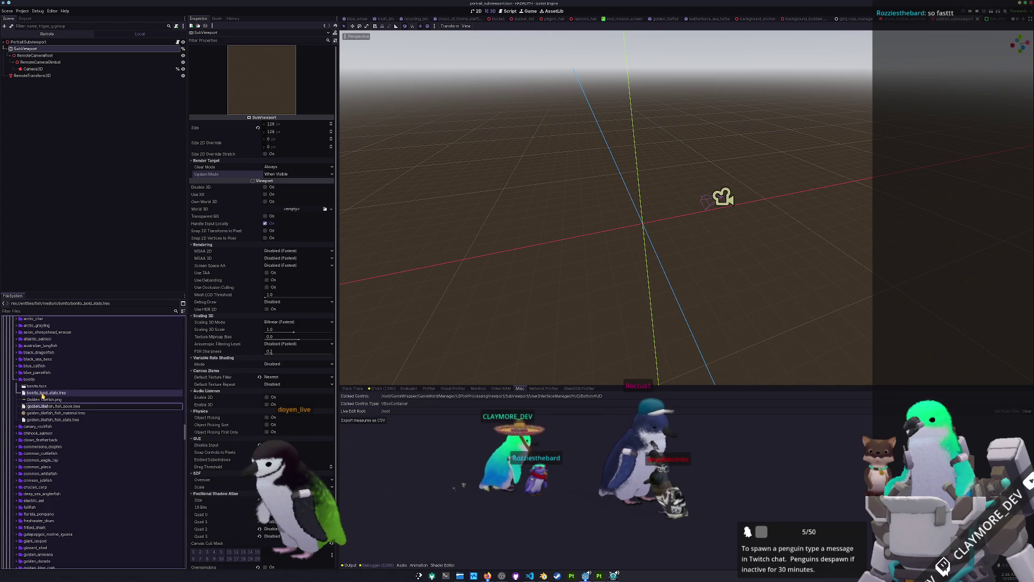
{"action": "key", "text": "Return"}
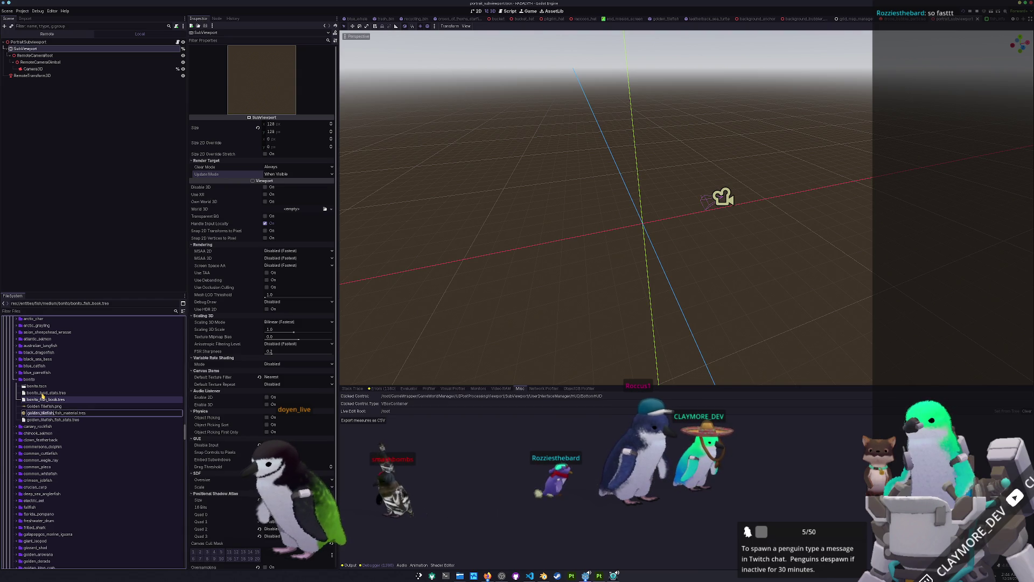
- Rename the fish material and fish stats files to bonito, then open bonito.tscn at its root node
{"action": "key", "text": "ctrl+v"}
{"action": "key", "text": "Return"}
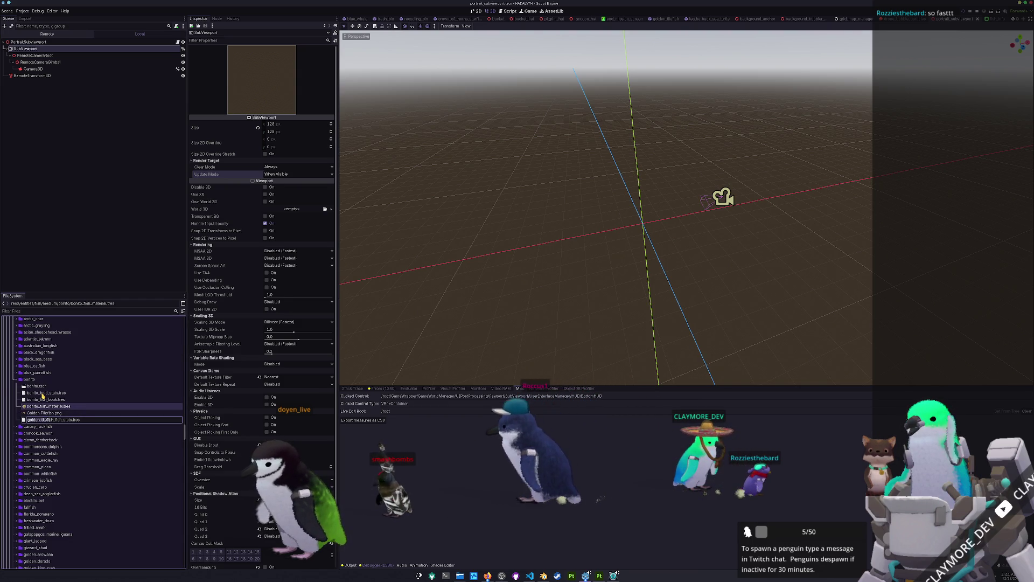
{"action": "key", "text": "ctrl+v"}
{"action": "key", "text": "Return"}
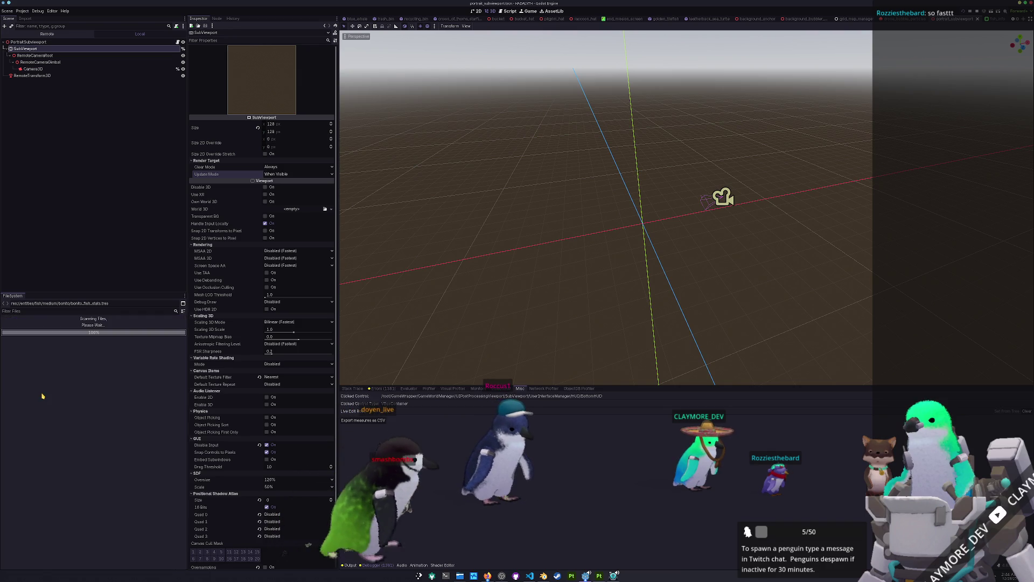
{"action": "left_click", "coordinate": [58, 420]}
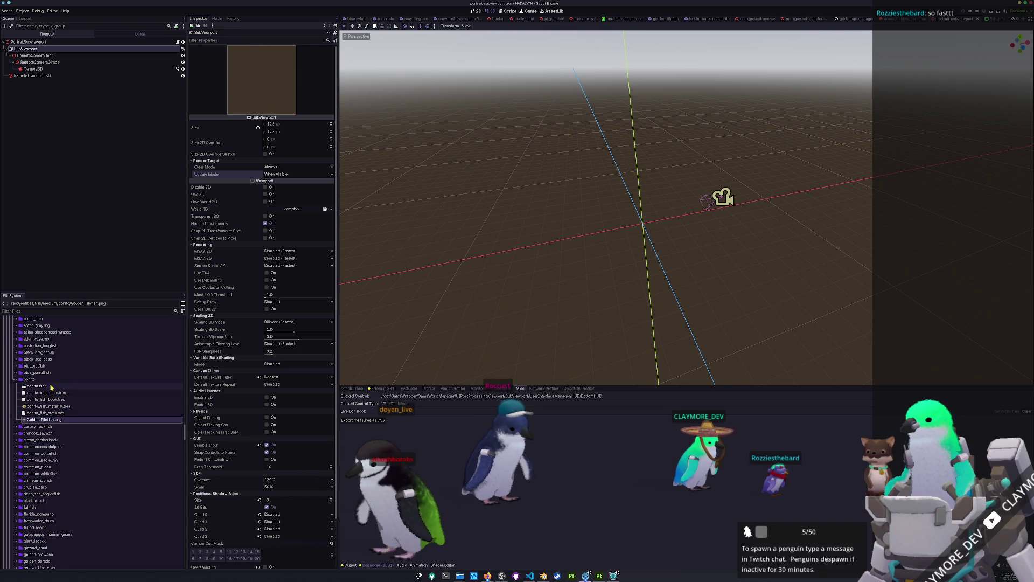
{"action": "double_click", "coordinate": [51, 386]}
{"action": "left_click", "coordinate": [87, 41]}
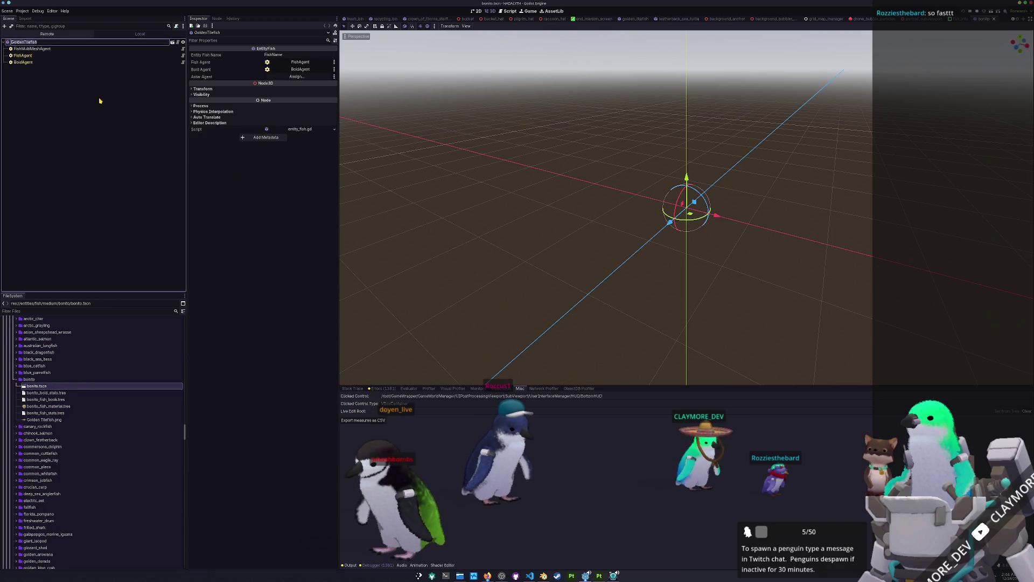
- Rename the root node to Bonito and quick-load the bonito mesh onto FishMultiMeshAgent
{"action": "key", "text": "F2"}
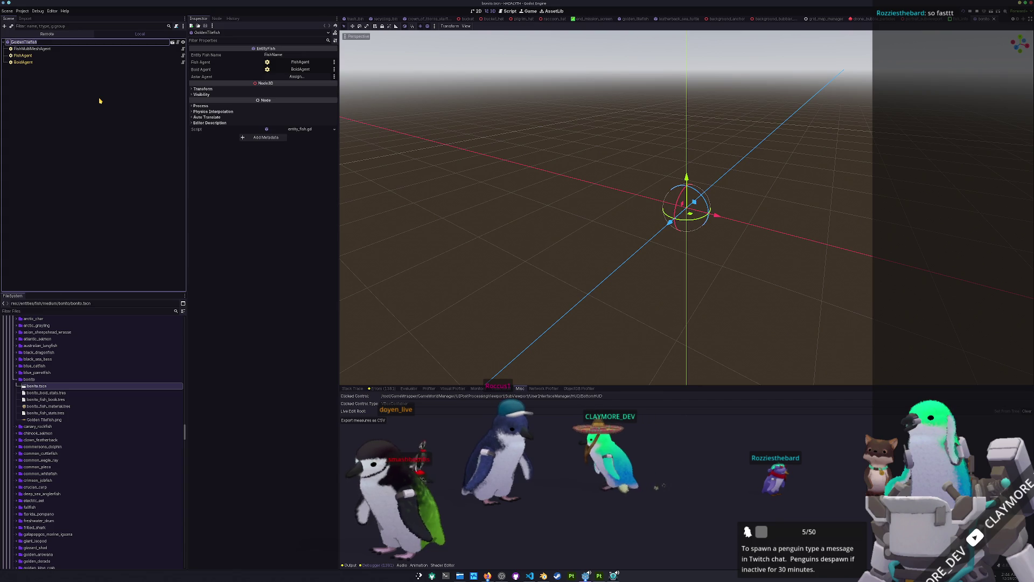
{"action": "type", "text": "Bonito"}
{"action": "key", "text": "Return"}
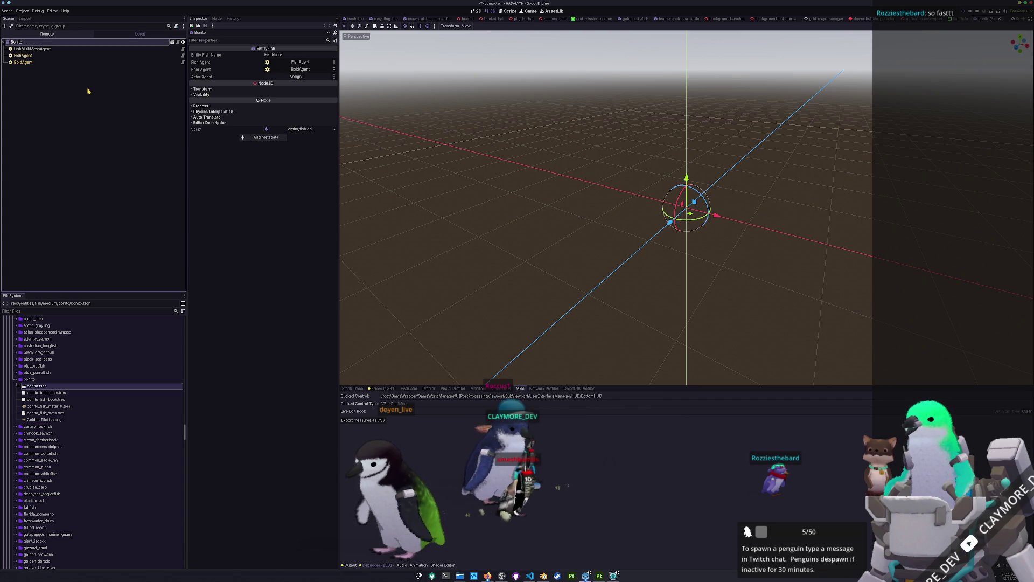
{"action": "left_click", "coordinate": [64, 48]}
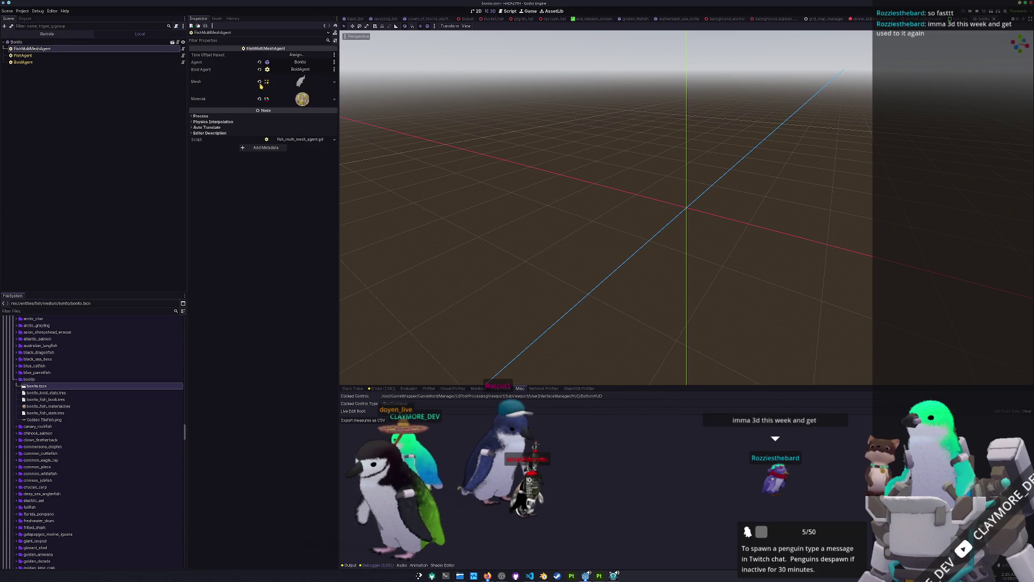
{"action": "left_click", "coordinate": [330, 84]}
{"action": "left_click", "coordinate": [317, 205]}
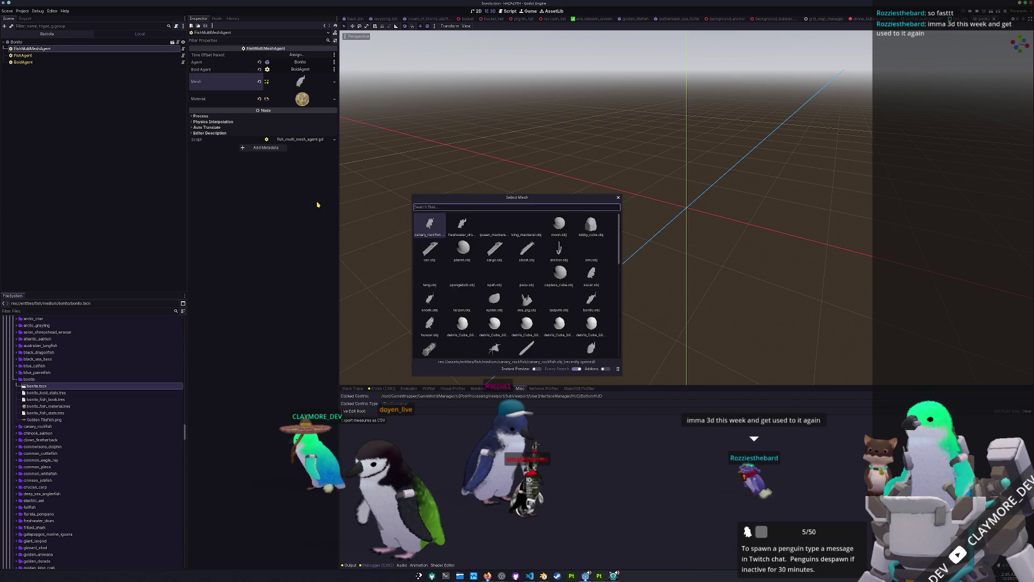
{"action": "type", "text": "bonito"}
{"action": "key", "text": "Return"}
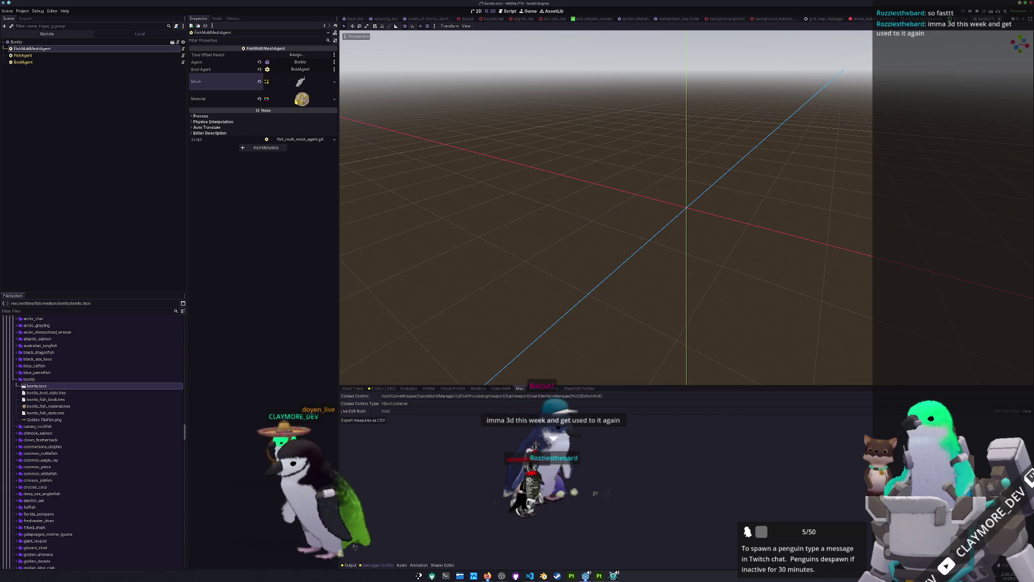
- Quick-load the bonito_Base_color texture into the fish material's Albedo parameter
{"action": "left_click", "coordinate": [301, 98]}
{"action": "left_click", "coordinate": [317, 160]}
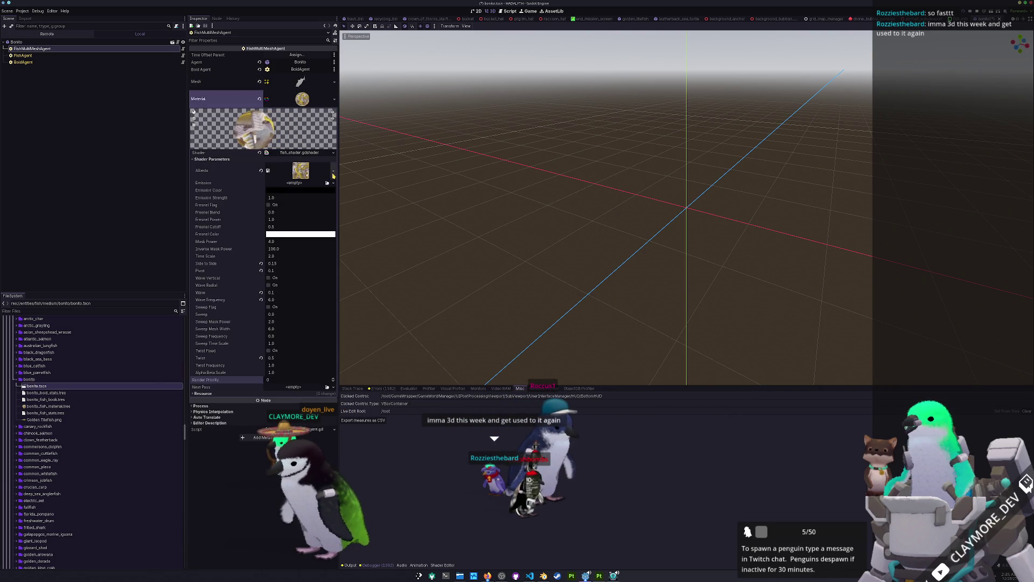
{"action": "left_click", "coordinate": [333, 173]}
{"action": "left_click", "coordinate": [298, 311]}
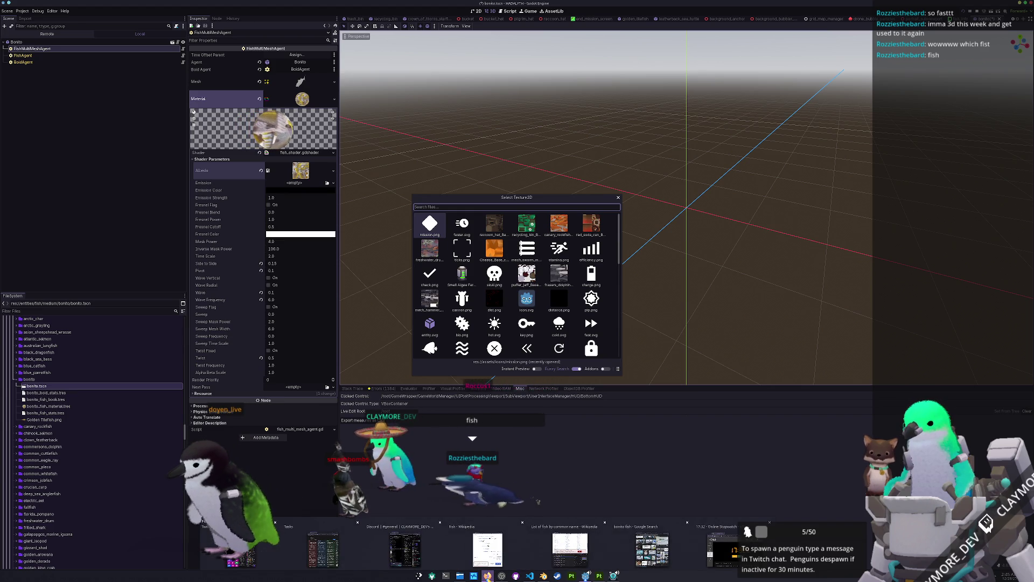
{"action": "key", "text": "alt+Tab"}
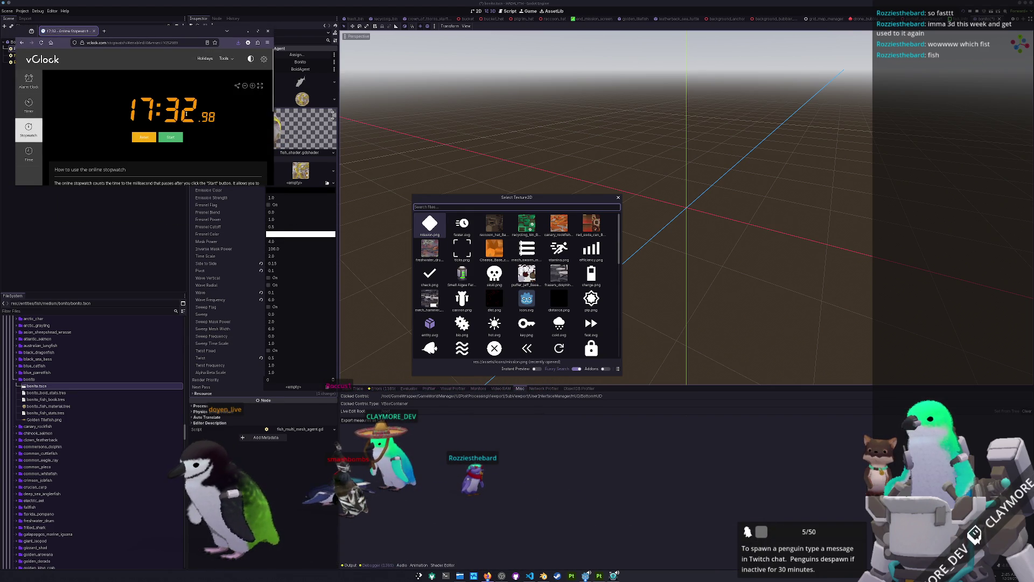
{"action": "left_click_drag", "start_coordinate": [469, 201], "coordinate": [492, 213]}
{"action": "type", "text": "bonito"}
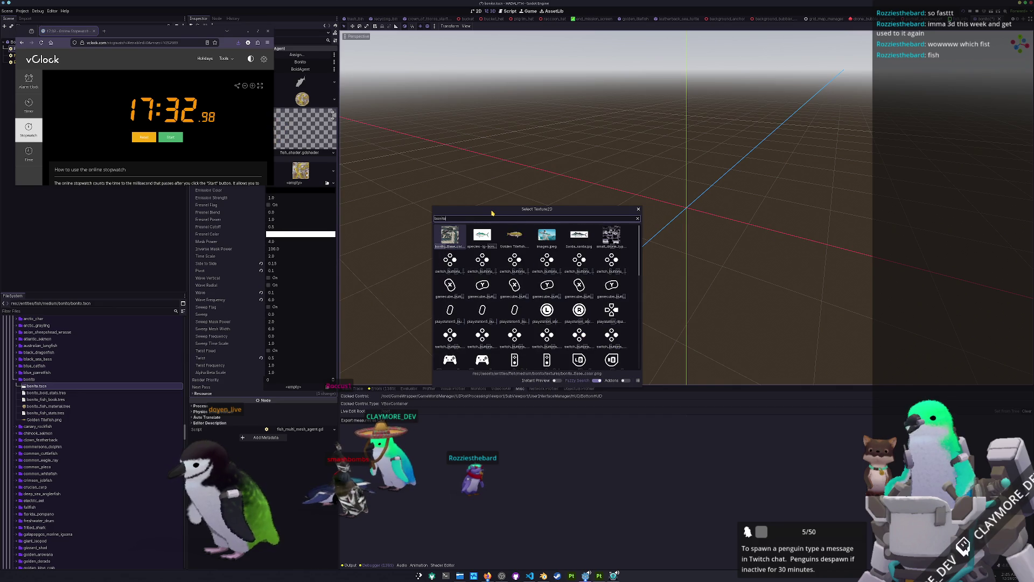
{"action": "key", "text": "Return"}
{"action": "left_click", "coordinate": [473, 221]}
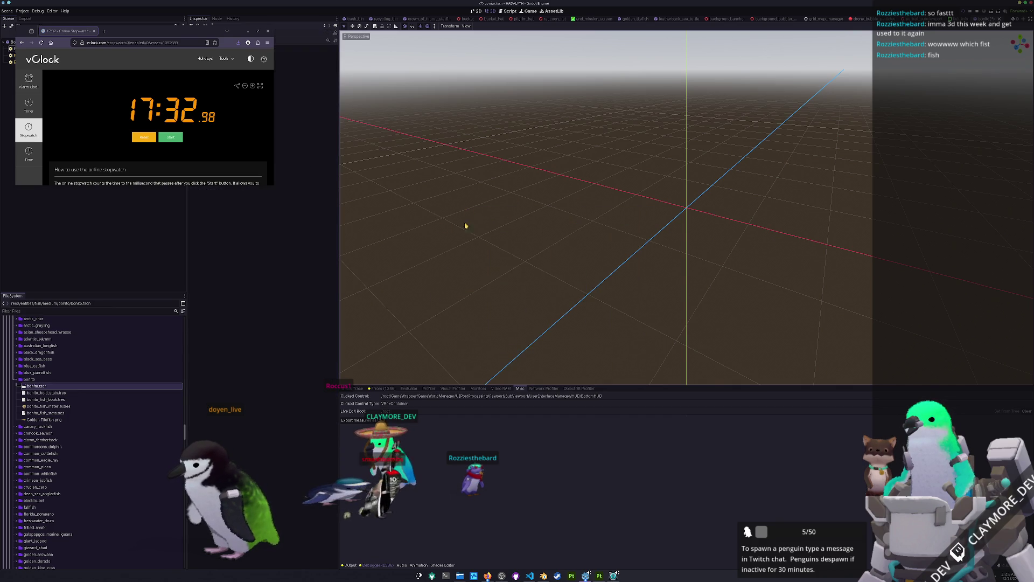
- Dismiss the stopwatch window and inspect the FishAgent node's fish stats
{"action": "left_click", "coordinate": [247, 34]}
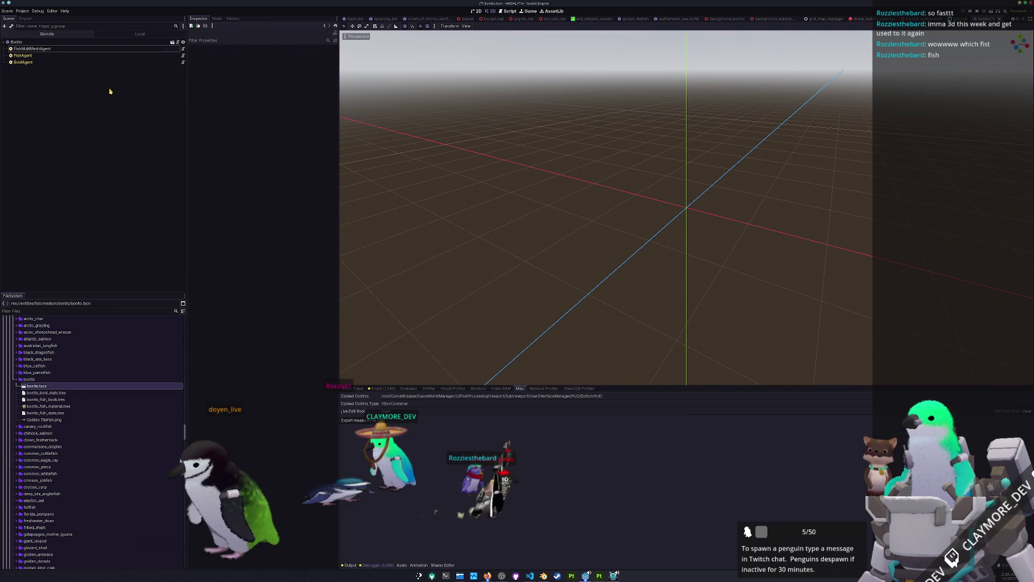
{"action": "left_click", "coordinate": [30, 47]}
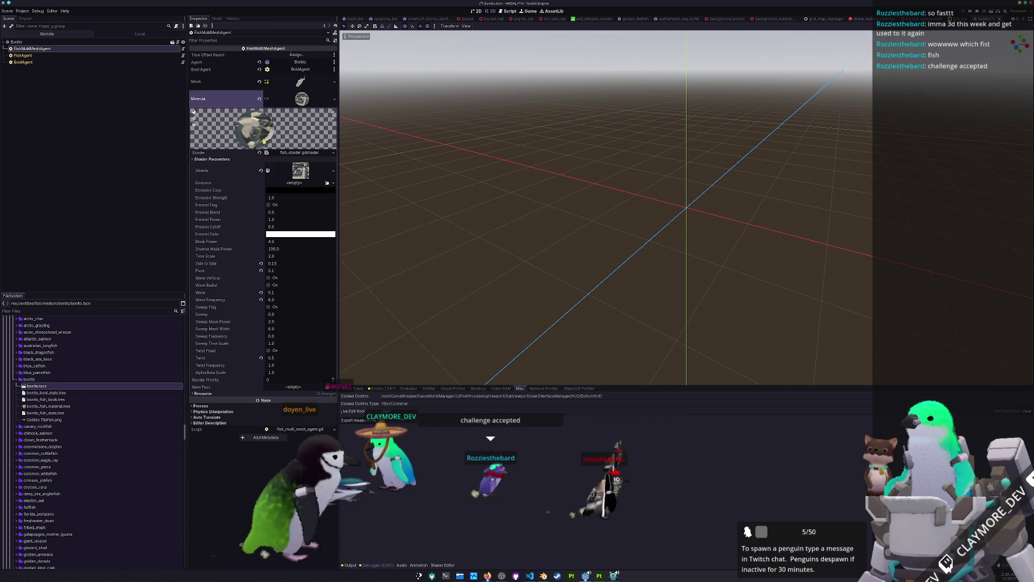
{"action": "left_click", "coordinate": [113, 55]}
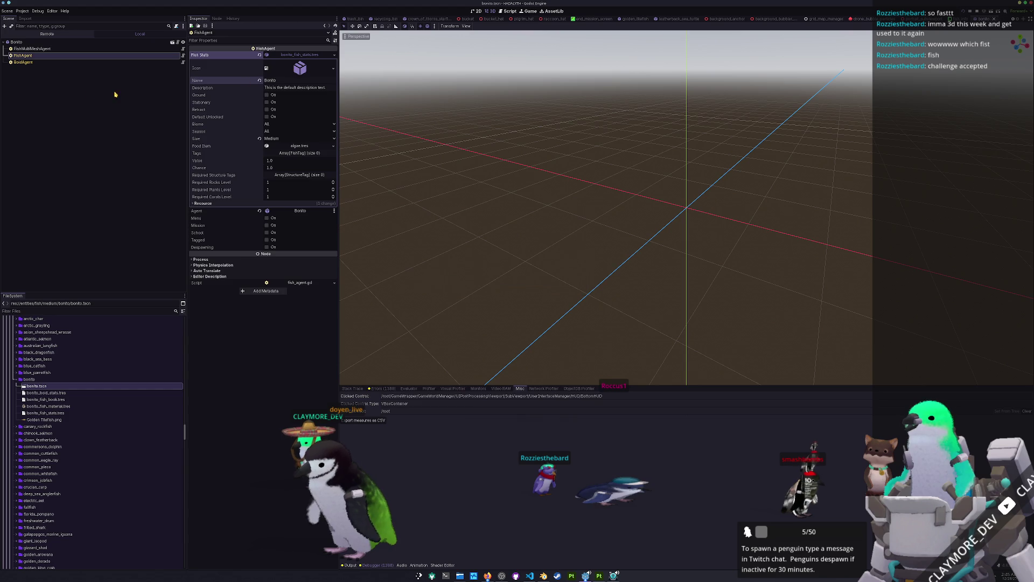
- Review the BoidAgent settings and delete the leftover Golden Tilefish.png from the bonito folder
{"action": "left_click", "coordinate": [76, 62]}
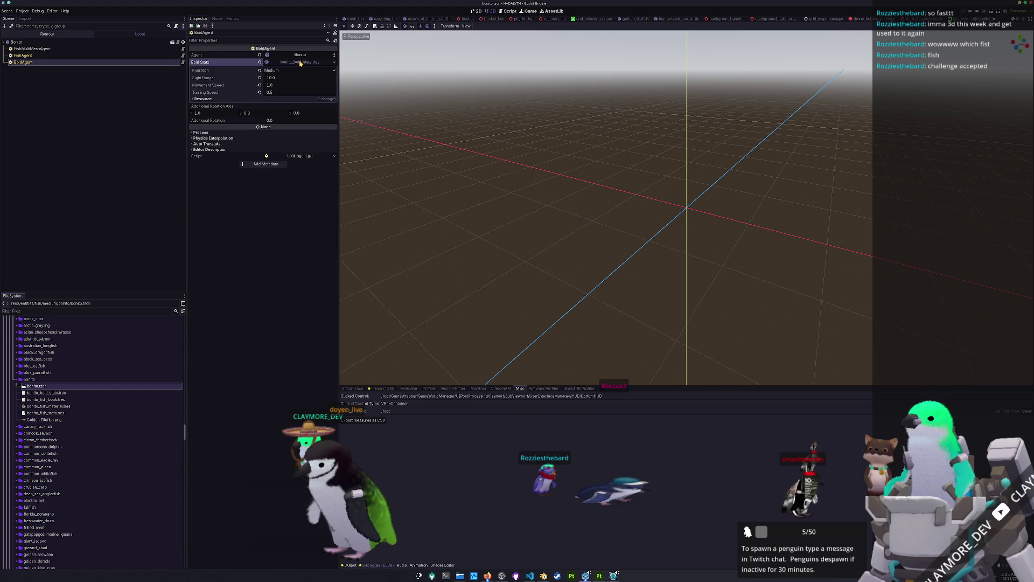
{"action": "left_click", "coordinate": [47, 420]}
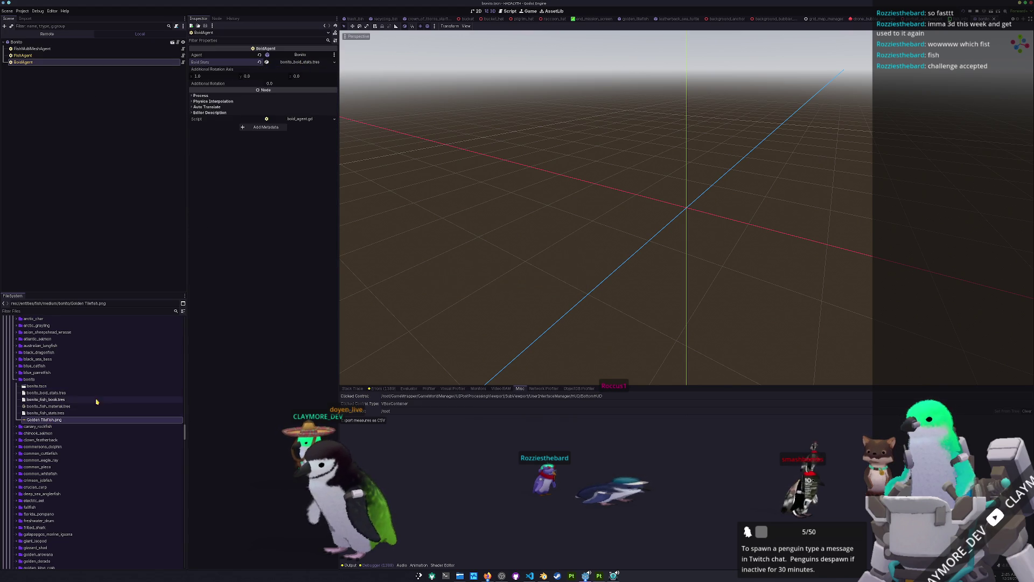
{"action": "key", "text": "Delete"}
{"action": "key", "text": "Return"}
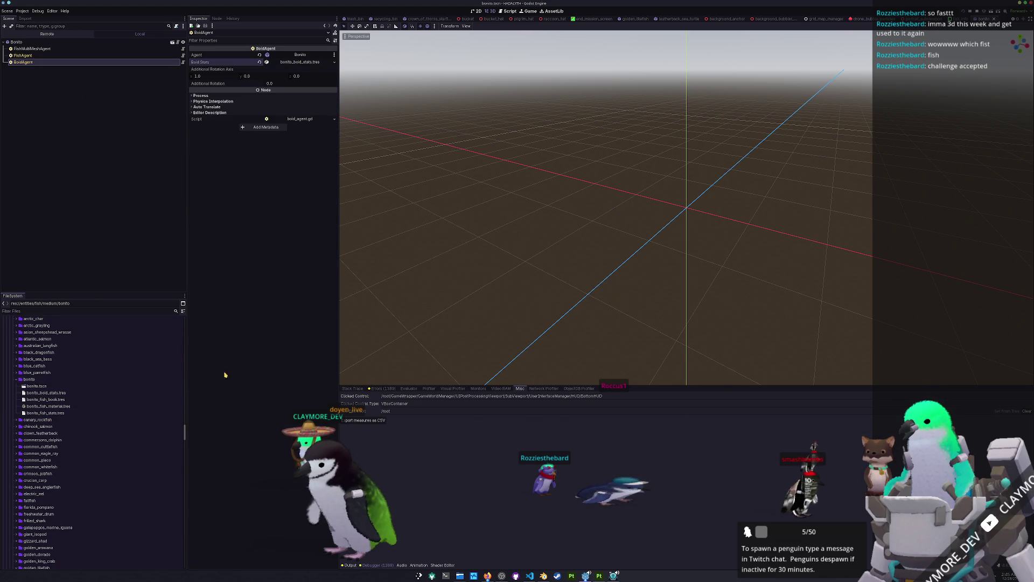
{"action": "left_click", "coordinate": [37, 385]}
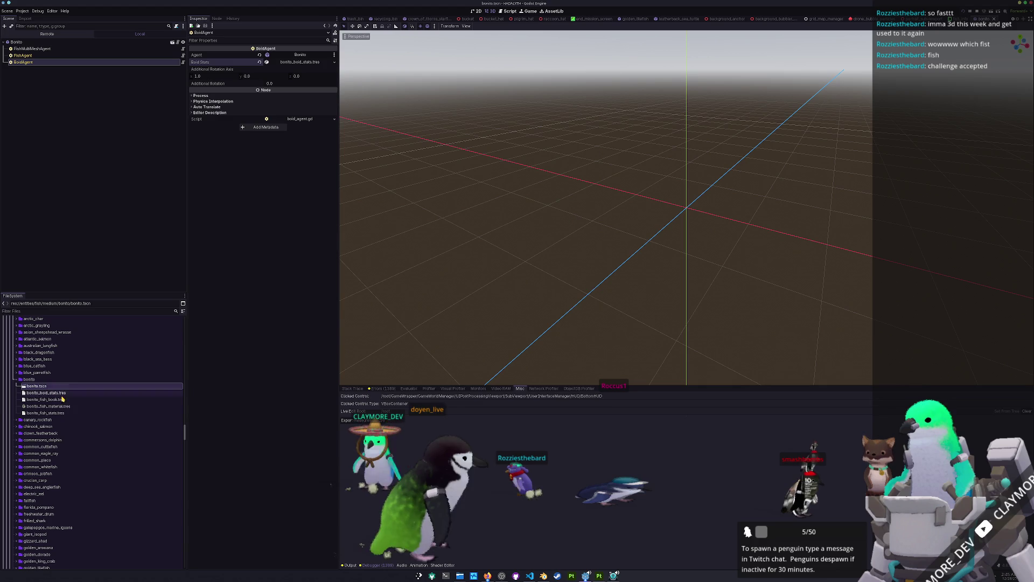
{"action": "scroll", "coordinate": [49, 399], "scroll_direction": "up", "scroll_amount": 2}
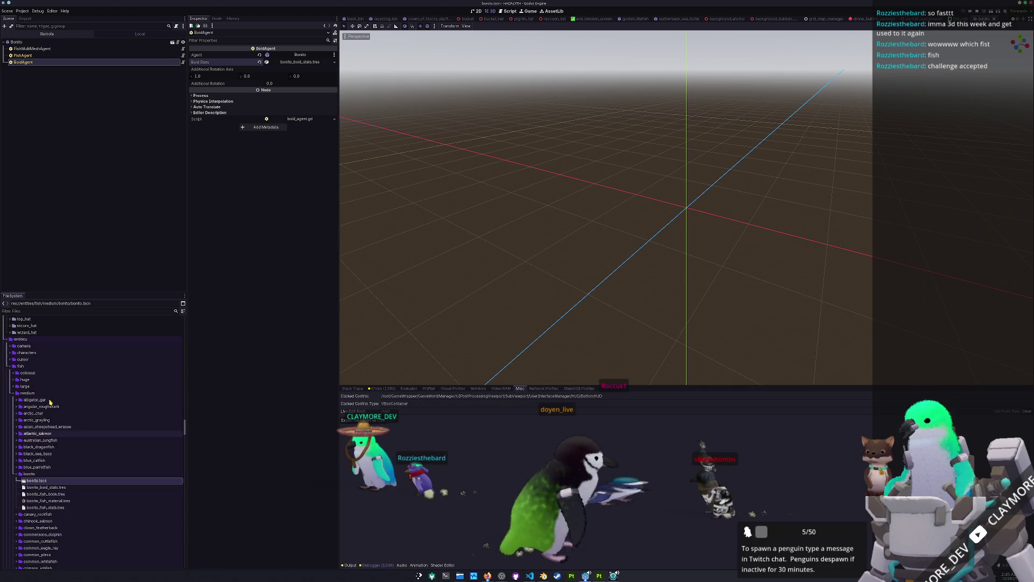
{"action": "scroll", "coordinate": [50, 402], "scroll_direction": "up", "scroll_amount": 3}
{"action": "scroll", "coordinate": [49, 402], "scroll_direction": "up", "scroll_amount": 2}
{"action": "scroll", "coordinate": [52, 398], "scroll_direction": "up", "scroll_amount": 3}
{"action": "scroll", "coordinate": [51, 397], "scroll_direction": "up", "scroll_amount": 3}
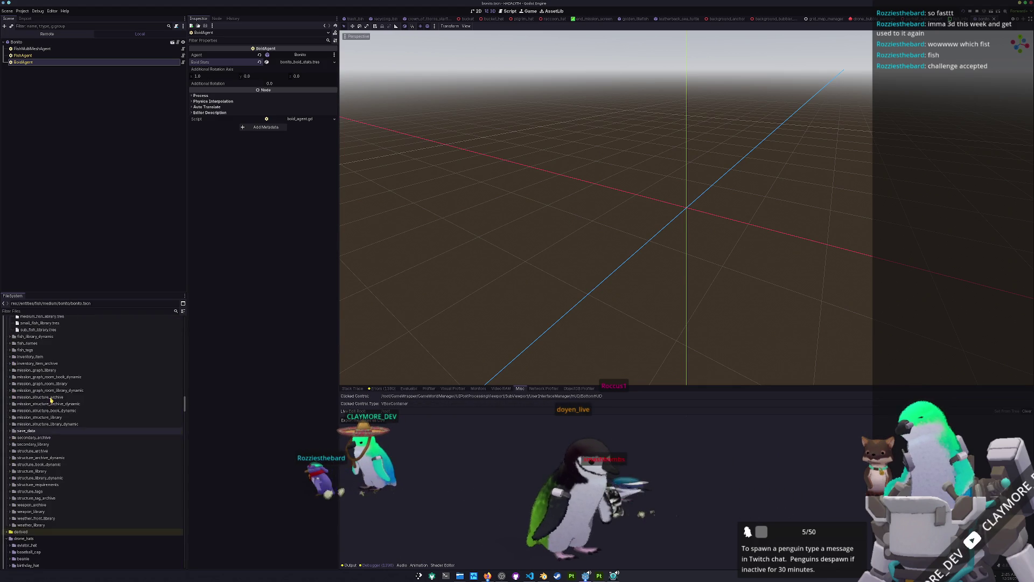
{"action": "scroll", "coordinate": [60, 397], "scroll_direction": "up", "scroll_amount": 3}
- Add bonito_fish_book.tres as a new element in medium_fish_library.tres
{"action": "left_click", "coordinate": [49, 379]}
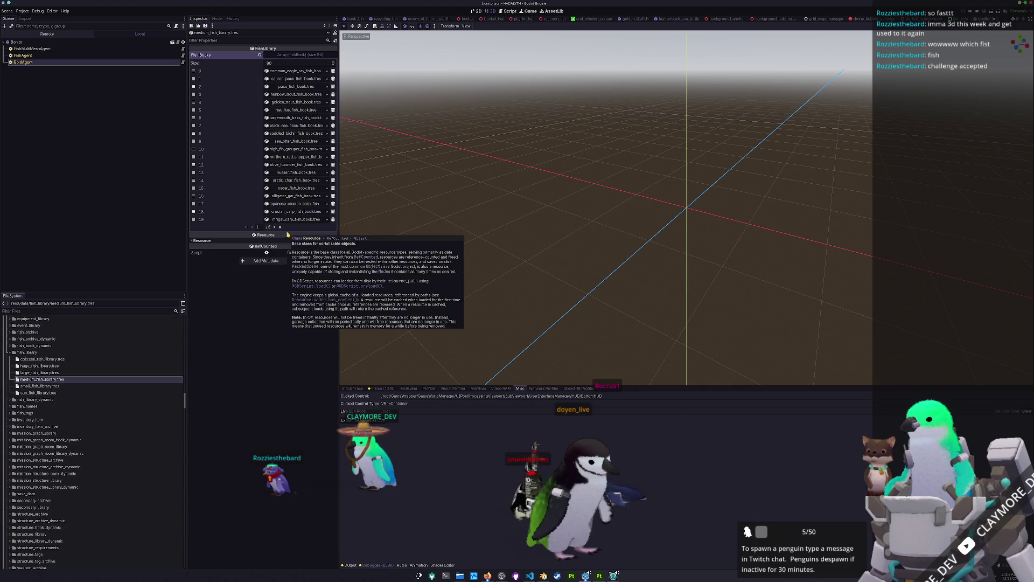
{"action": "left_click", "coordinate": [273, 149]}
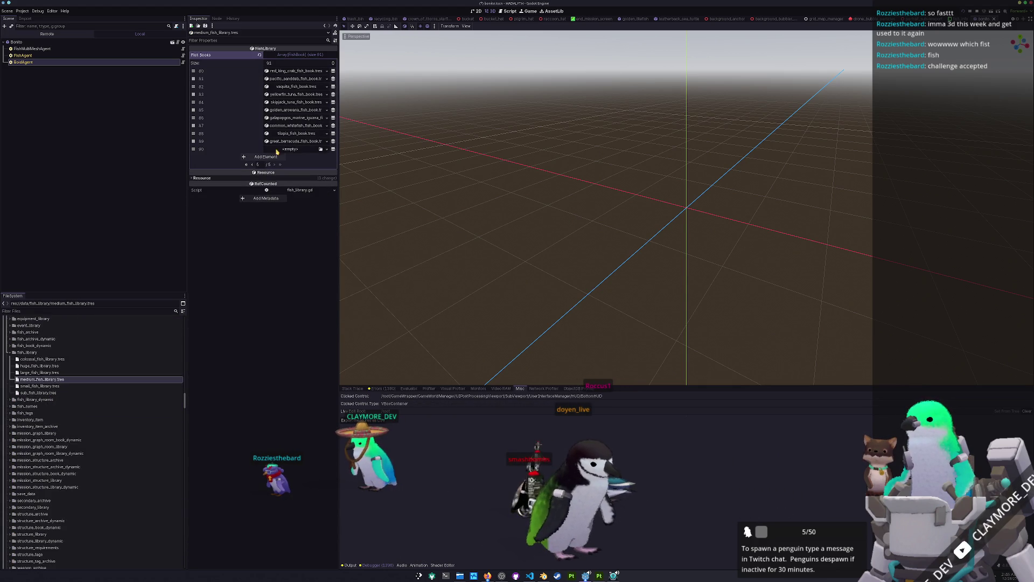
{"action": "left_click", "coordinate": [322, 149]}
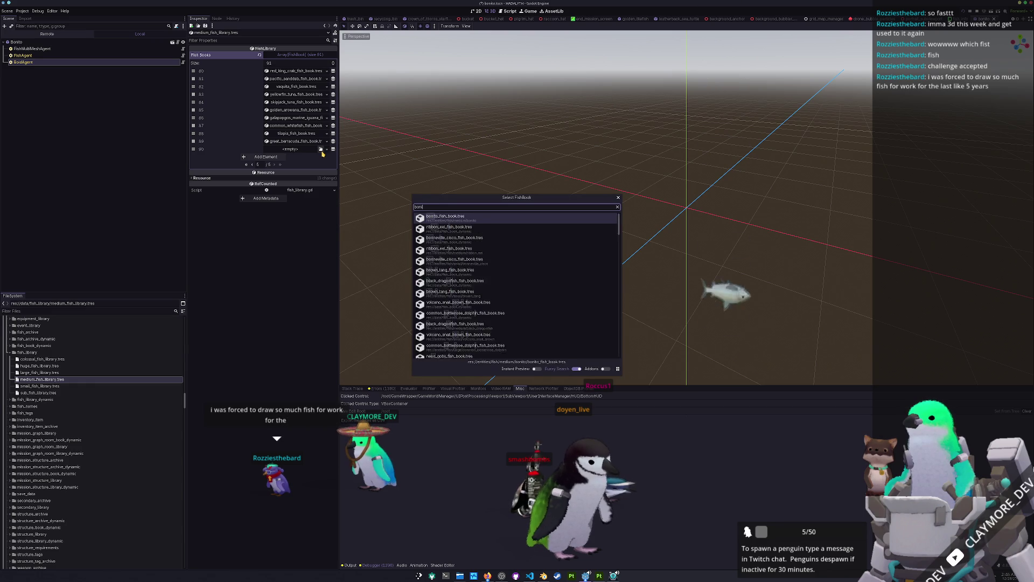
{"action": "type", "text": "bonito"}
{"action": "key", "text": "Return"}
- Quick-open the batch_tasks.tscn scene to launch the game
{"action": "key", "text": "ctrl+shift+o"}
{"action": "type", "text": "batch"}
{"action": "key", "text": "Return"}
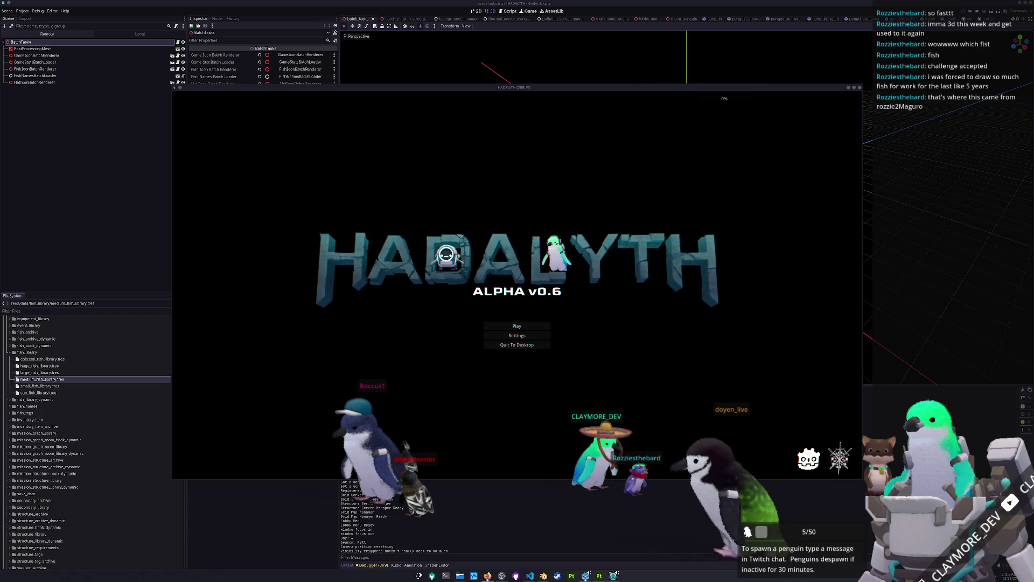
- Load the saved game, walk onto the pad and open the debug console for the fish Bonito 100 command
{"action": "left_click", "coordinate": [535, 326]}
{"action": "left_click", "coordinate": [445, 324]}
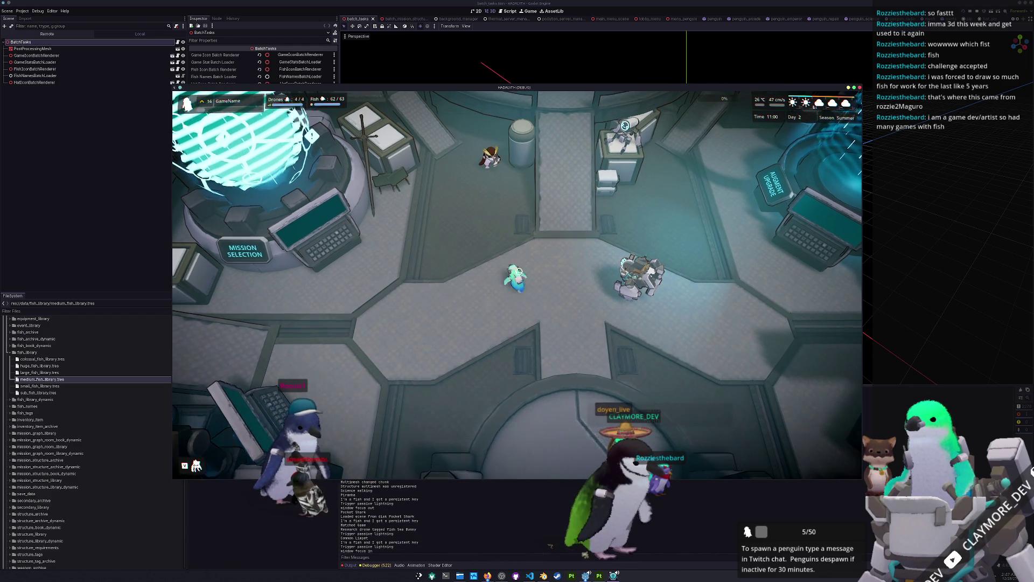
{"action": "key", "text": "d"}
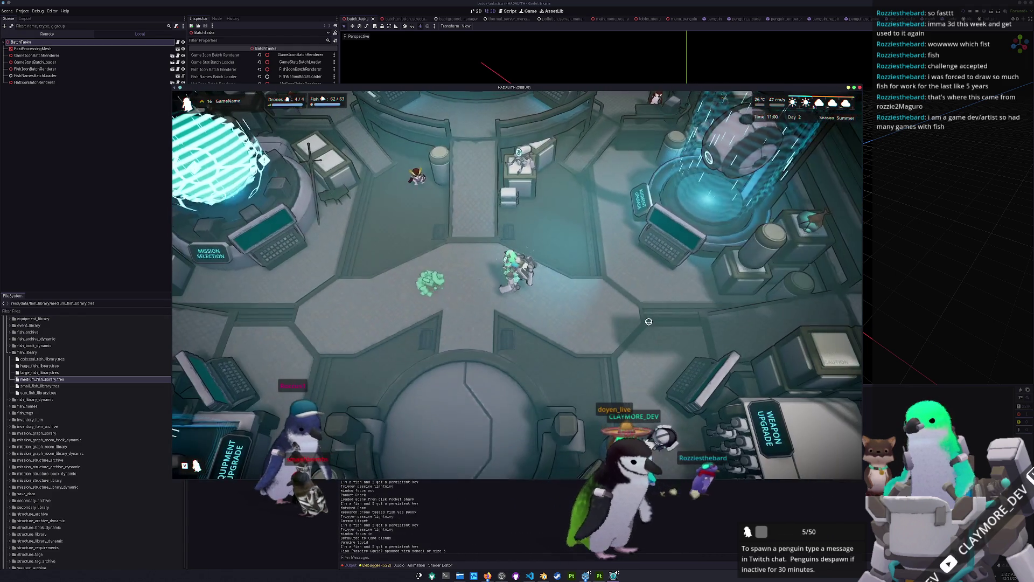
{"action": "key", "text": "s"}
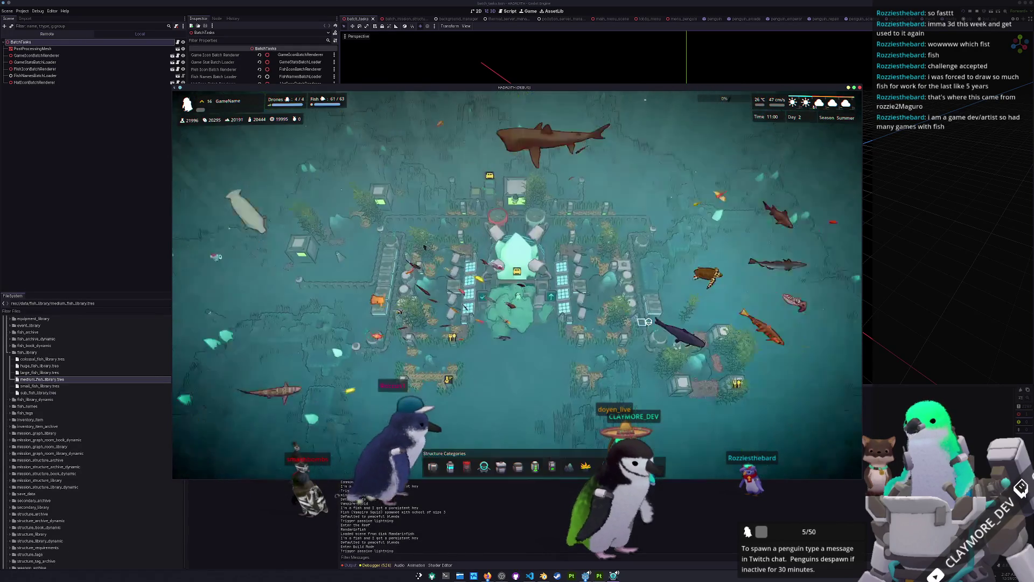
{"action": "key", "text": "grave"}
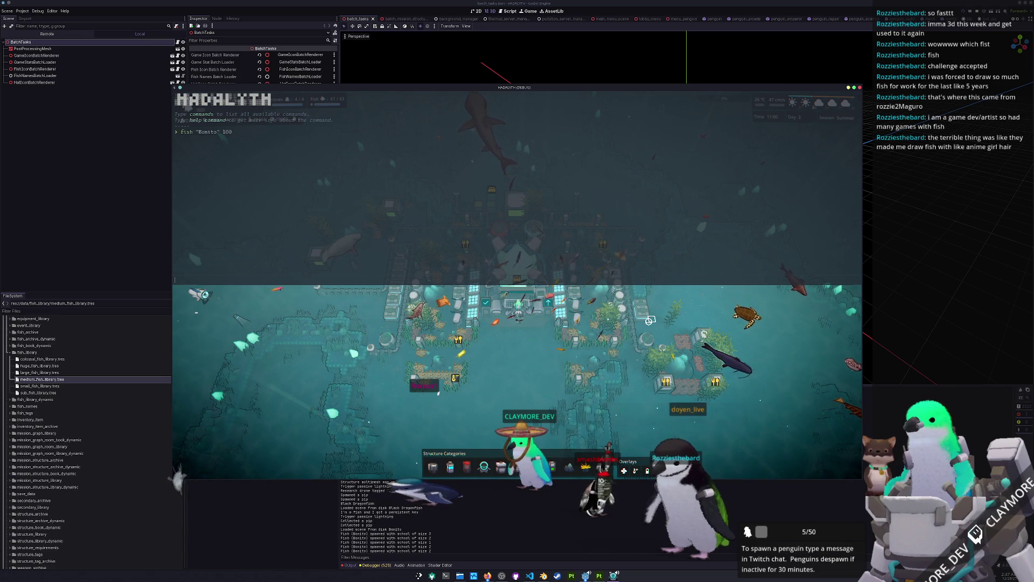
- Pan toward open water to watch the spawned bonito, then close the game with F8
{"action": "key", "text": "grave"}
{"action": "key", "text": "w"}
{"action": "key", "text": "d"}
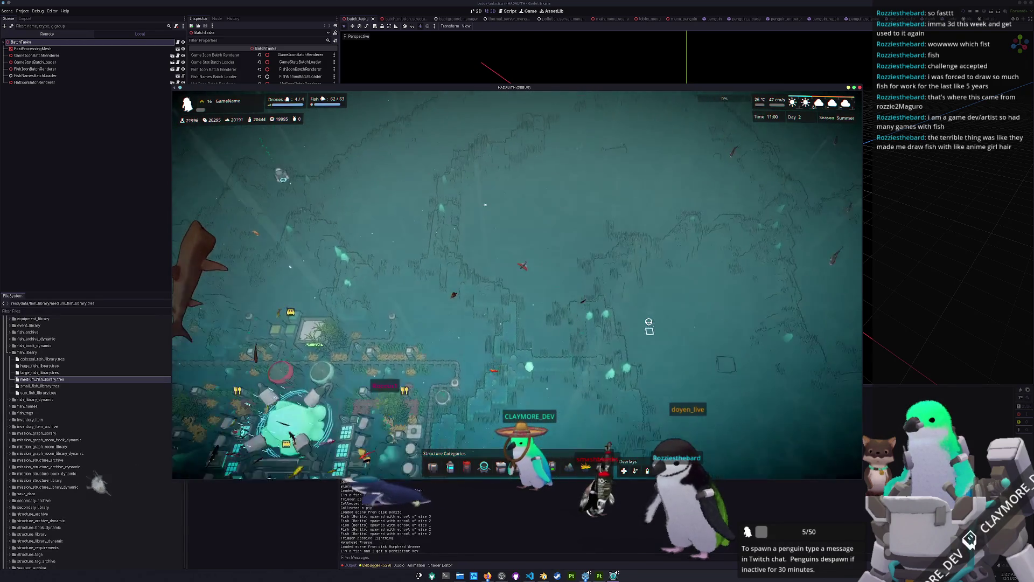
{"action": "key", "text": "w"}
{"action": "key", "text": "d"}
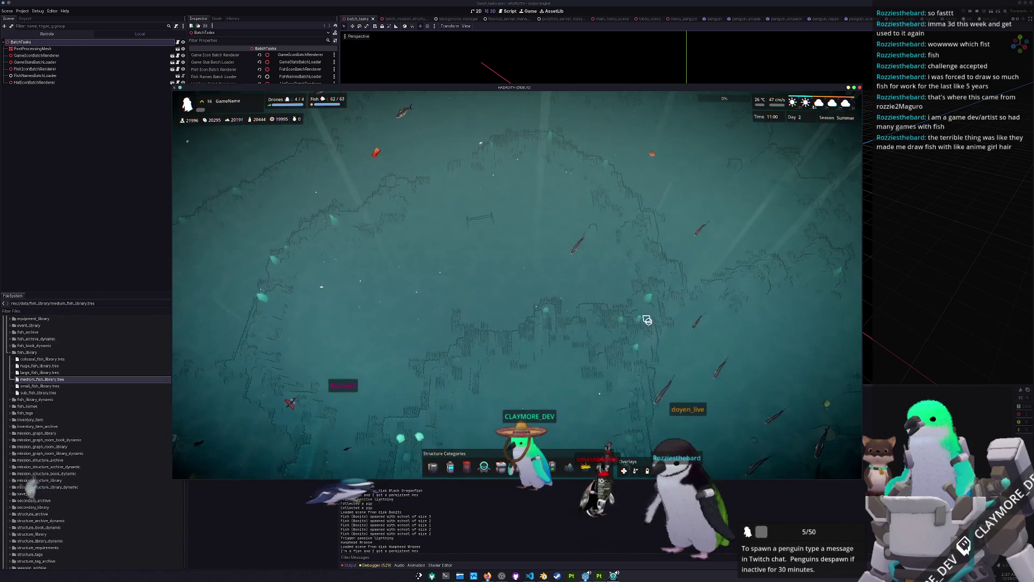
{"action": "scroll", "coordinate": [631, 332], "scroll_direction": "up", "scroll_amount": 2}
{"action": "scroll", "coordinate": [623, 364], "scroll_direction": "up", "scroll_amount": 2}
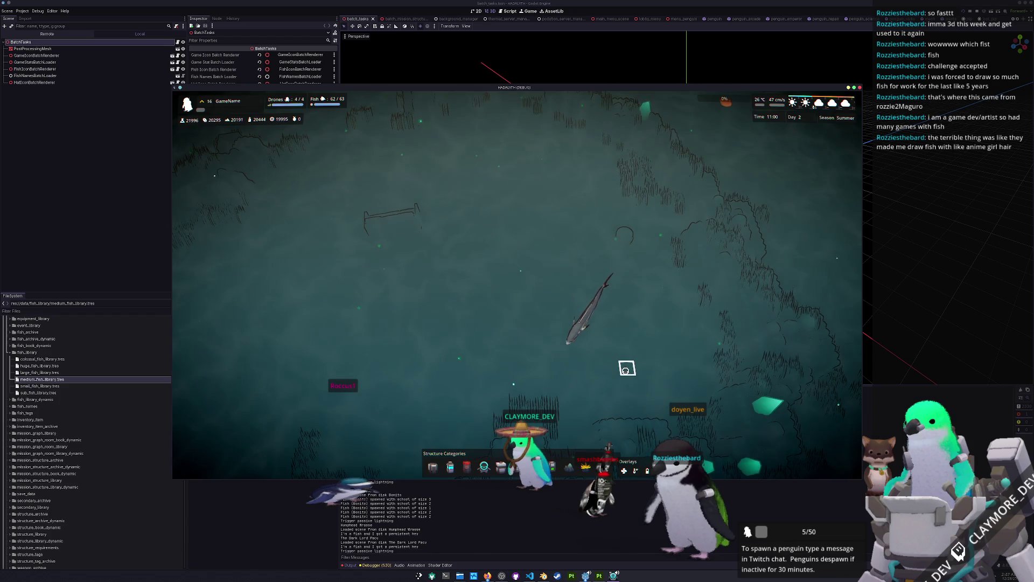
{"action": "scroll", "coordinate": [625, 370], "scroll_direction": "down", "scroll_amount": 2}
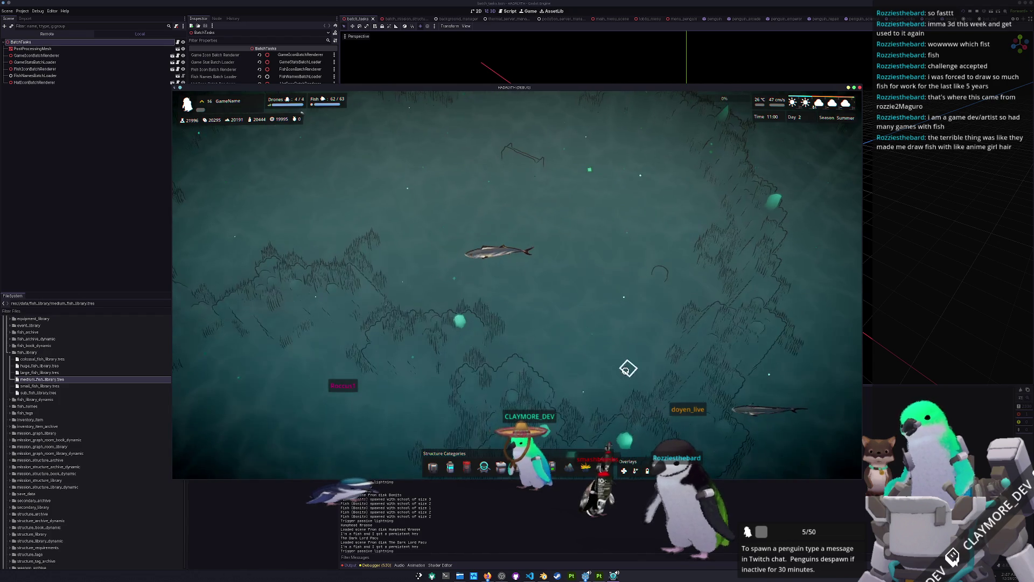
{"action": "scroll", "coordinate": [625, 370], "scroll_direction": "up", "scroll_amount": 2}
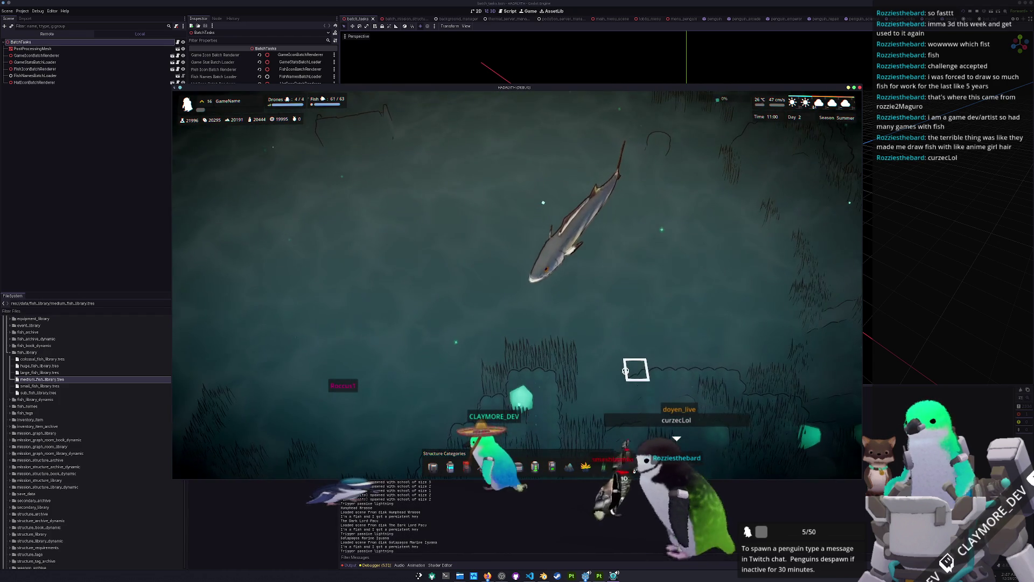
{"action": "scroll", "coordinate": [625, 370], "scroll_direction": "up", "scroll_amount": 1}
{"action": "scroll", "coordinate": [625, 370], "scroll_direction": "down", "scroll_amount": 1}
{"action": "scroll", "coordinate": [627, 372], "scroll_direction": "down", "scroll_amount": 1}
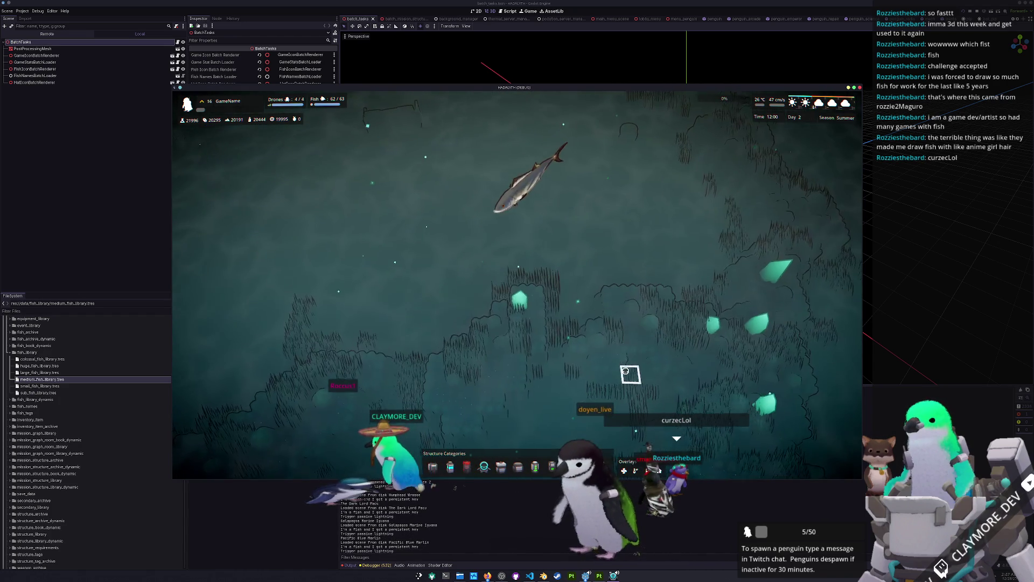
{"action": "scroll", "coordinate": [626, 372], "scroll_direction": "down", "scroll_amount": 1}
{"action": "key", "text": "F8"}
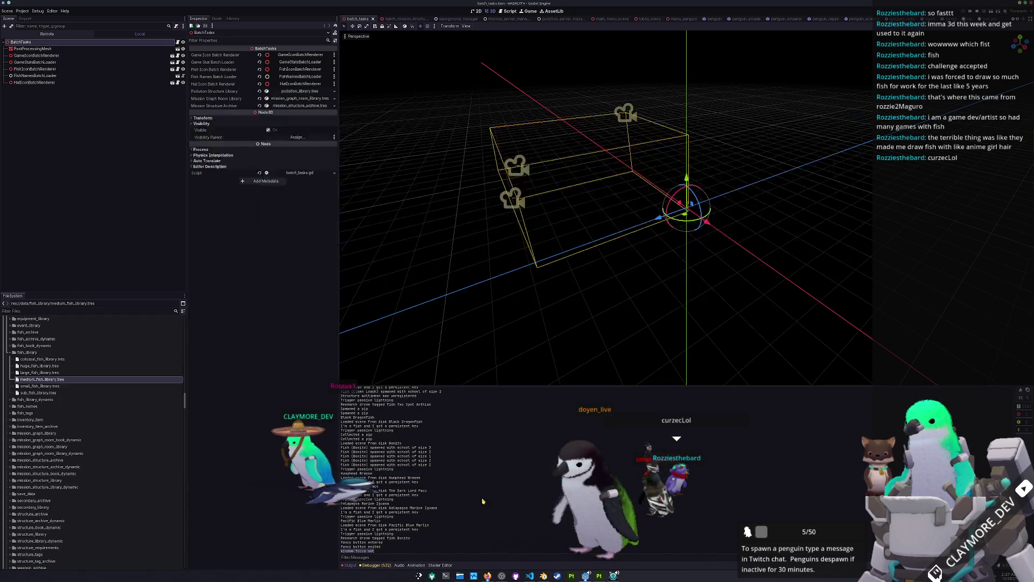
{"action": "scroll", "coordinate": [84, 363], "scroll_direction": "up", "scroll_amount": 5}
{"action": "scroll", "coordinate": [76, 387], "scroll_direction": "up", "scroll_amount": 5}
{"action": "scroll", "coordinate": [69, 392], "scroll_direction": "down", "scroll_amount": 5}
- Reset and retune the Wave Frequency value on bonito_fish_material.tres
{"action": "left_click", "coordinate": [52, 412]}
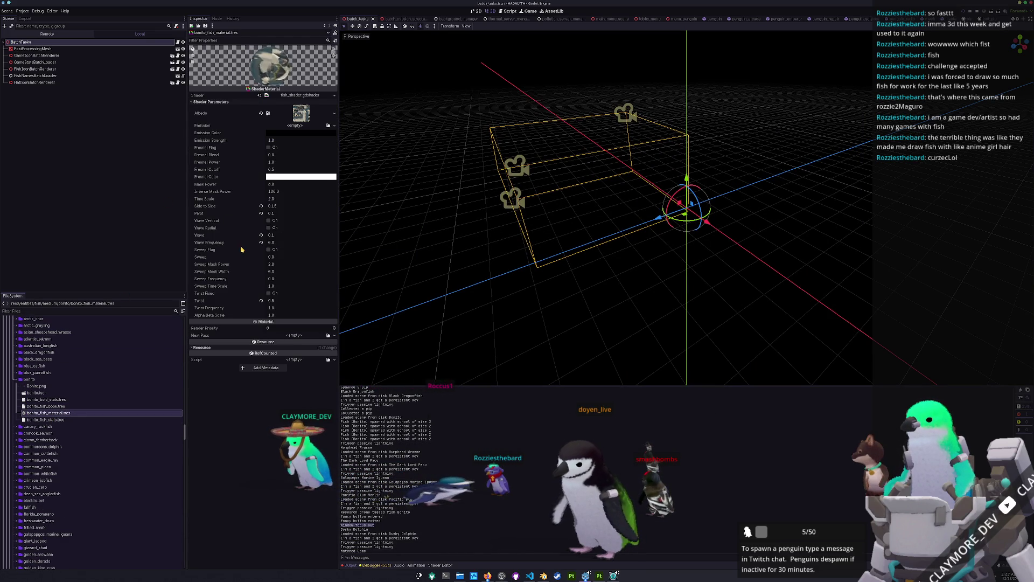
{"action": "left_click", "coordinate": [261, 242]}
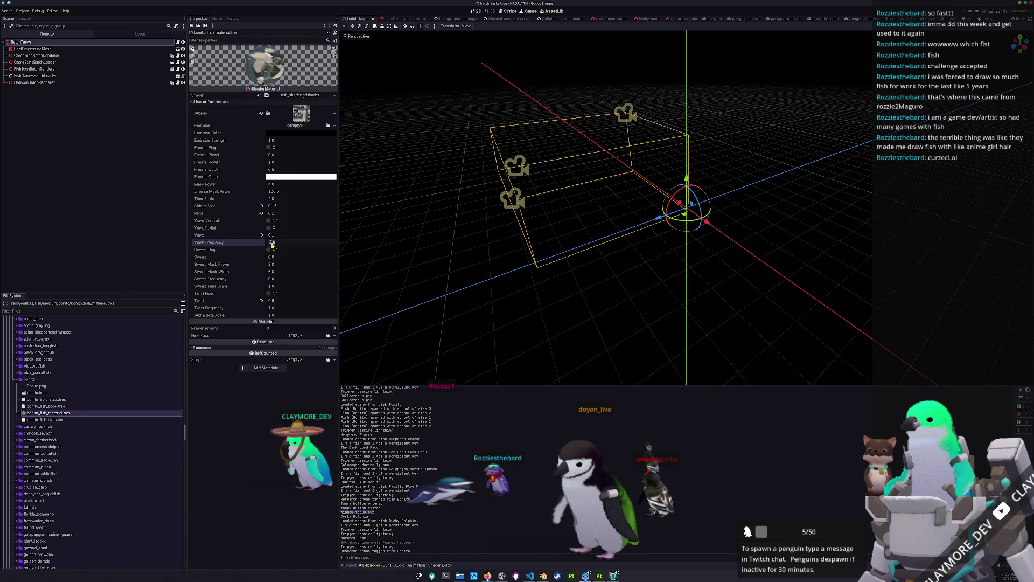
{"action": "left_click_drag", "start_coordinate": [272, 243], "coordinate": [273, 245]}
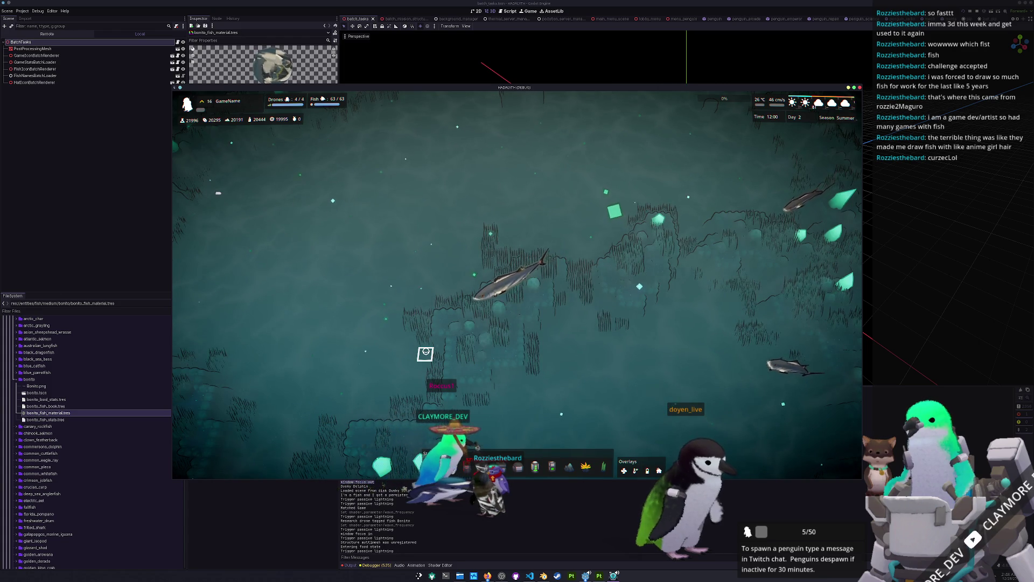
{"action": "scroll", "coordinate": [485, 342], "scroll_direction": "down", "scroll_amount": 3}
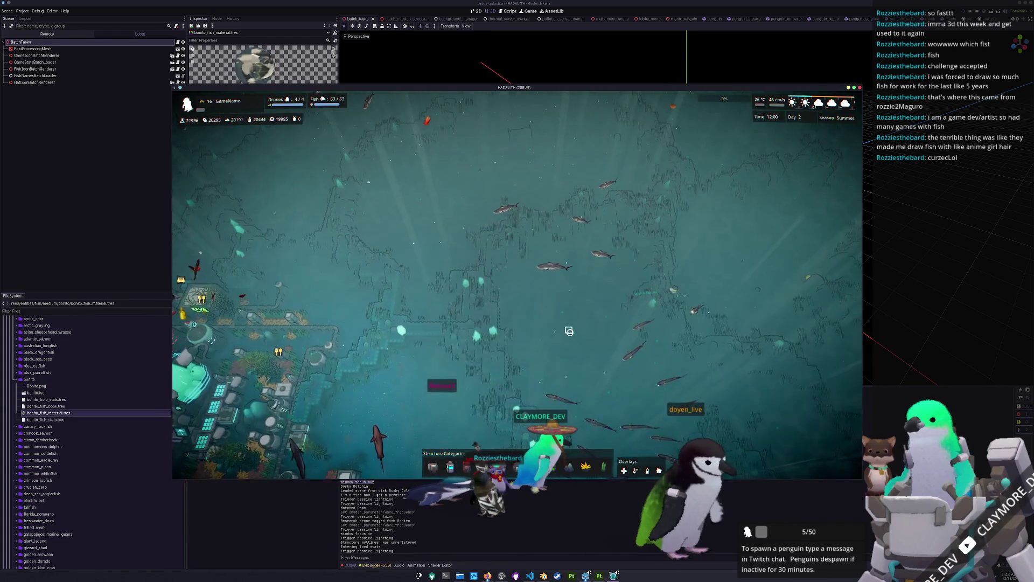
{"action": "scroll", "coordinate": [571, 335], "scroll_direction": "up", "scroll_amount": 3}
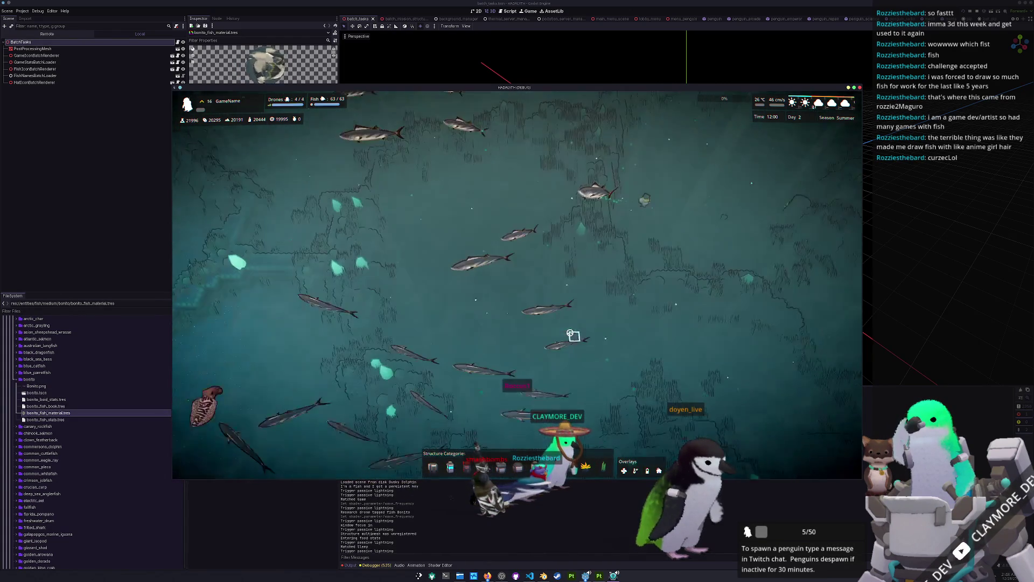
{"action": "scroll", "coordinate": [572, 336], "scroll_direction": "up", "scroll_amount": 2}
{"action": "scroll", "coordinate": [571, 333], "scroll_direction": "down", "scroll_amount": 2}
{"action": "scroll", "coordinate": [566, 329], "scroll_direction": "down", "scroll_amount": 2}
{"action": "scroll", "coordinate": [562, 334], "scroll_direction": "down", "scroll_amount": 2}
{"action": "scroll", "coordinate": [554, 339], "scroll_direction": "down", "scroll_amount": 2}
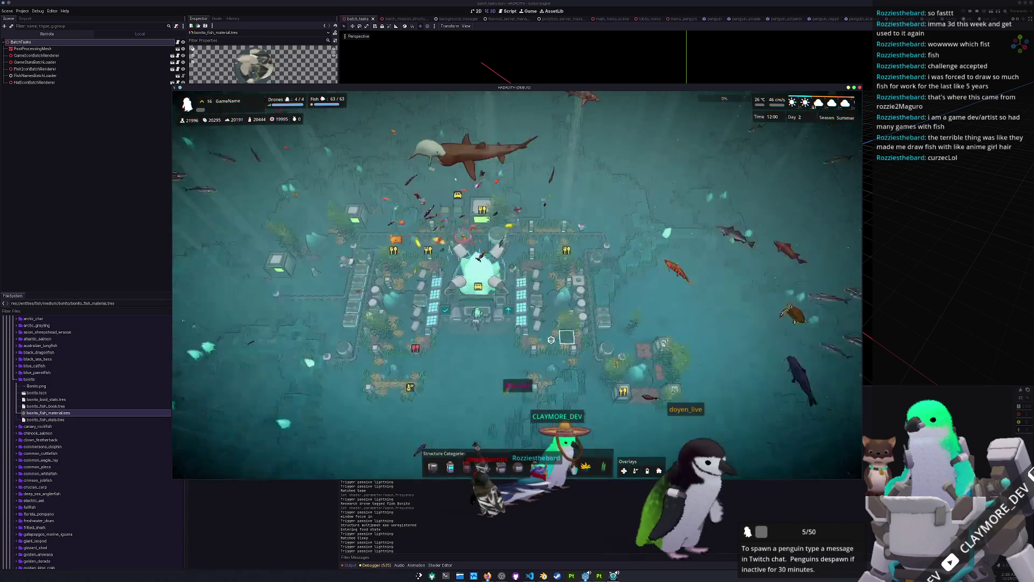
{"action": "key", "text": "a"}
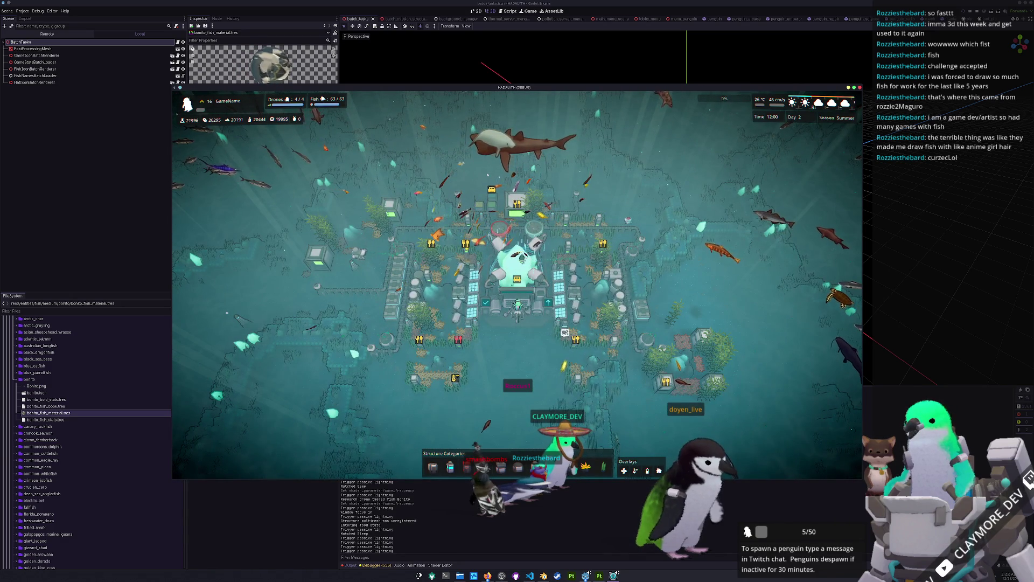
{"action": "key", "text": "d"}
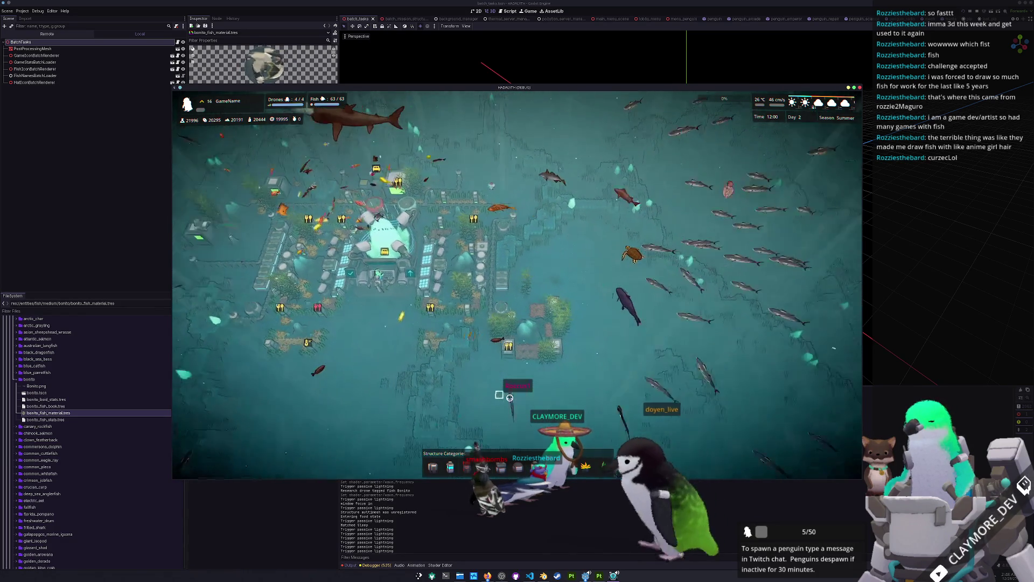
{"action": "scroll", "coordinate": [509, 397], "scroll_direction": "up", "scroll_amount": 2}
{"action": "scroll", "coordinate": [549, 384], "scroll_direction": "up", "scroll_amount": 2}
{"action": "scroll", "coordinate": [601, 368], "scroll_direction": "up", "scroll_amount": 2}
{"action": "scroll", "coordinate": [603, 368], "scroll_direction": "down", "scroll_amount": 2}
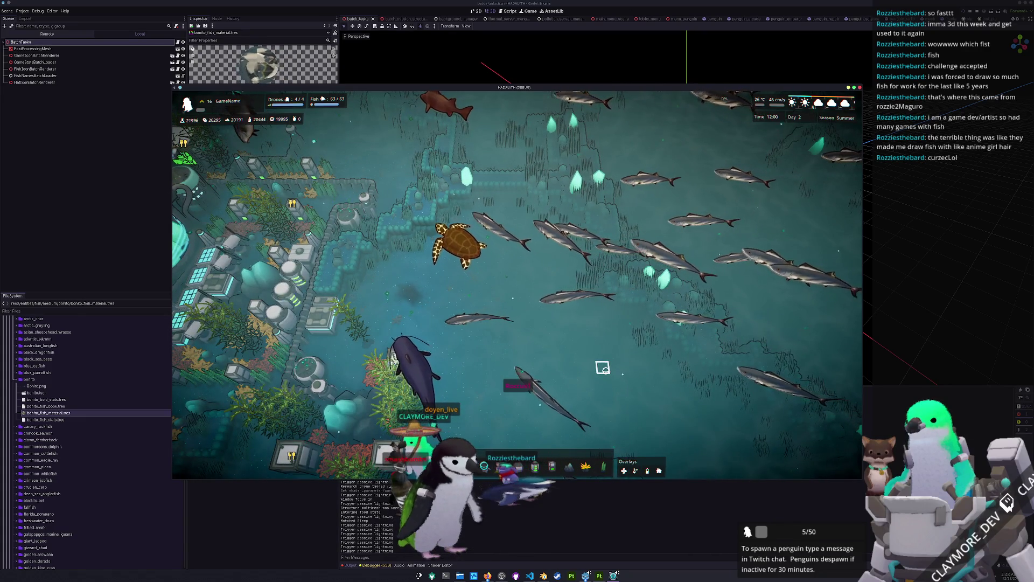
{"action": "scroll", "coordinate": [602, 368], "scroll_direction": "up", "scroll_amount": 1}
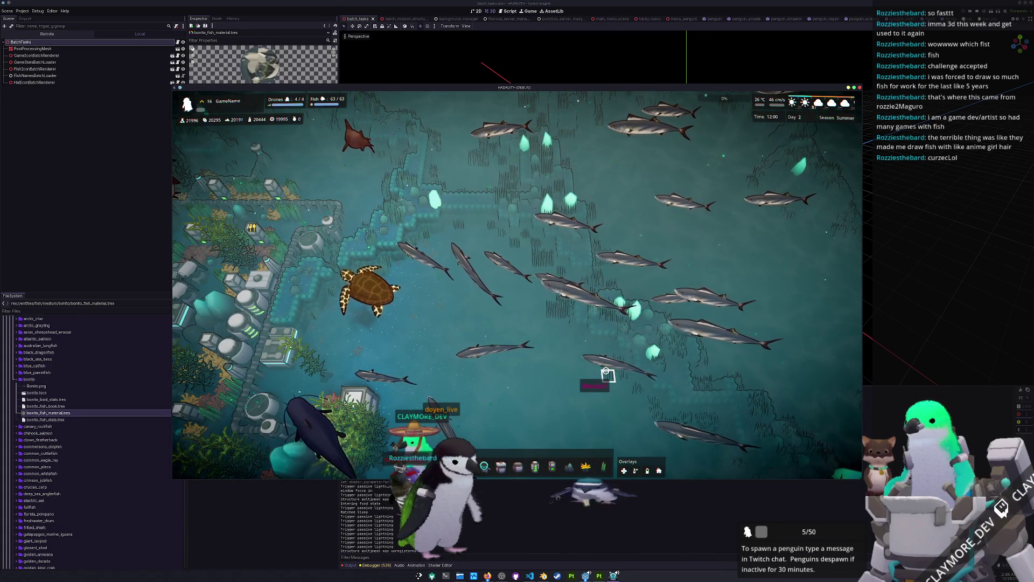
{"action": "scroll", "coordinate": [608, 374], "scroll_direction": "up", "scroll_amount": 1}
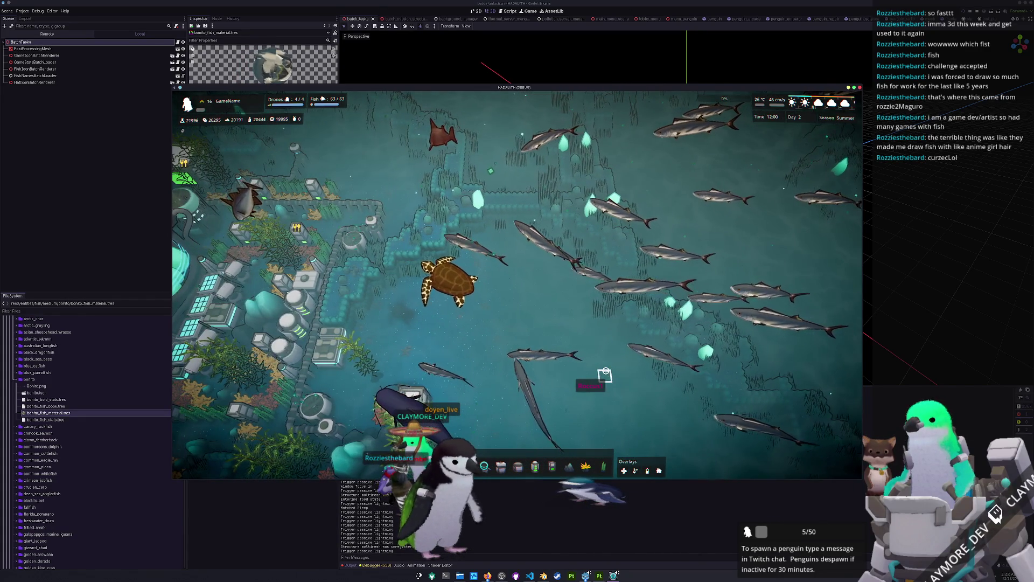
{"action": "scroll", "coordinate": [583, 374], "scroll_direction": "up", "scroll_amount": 2}
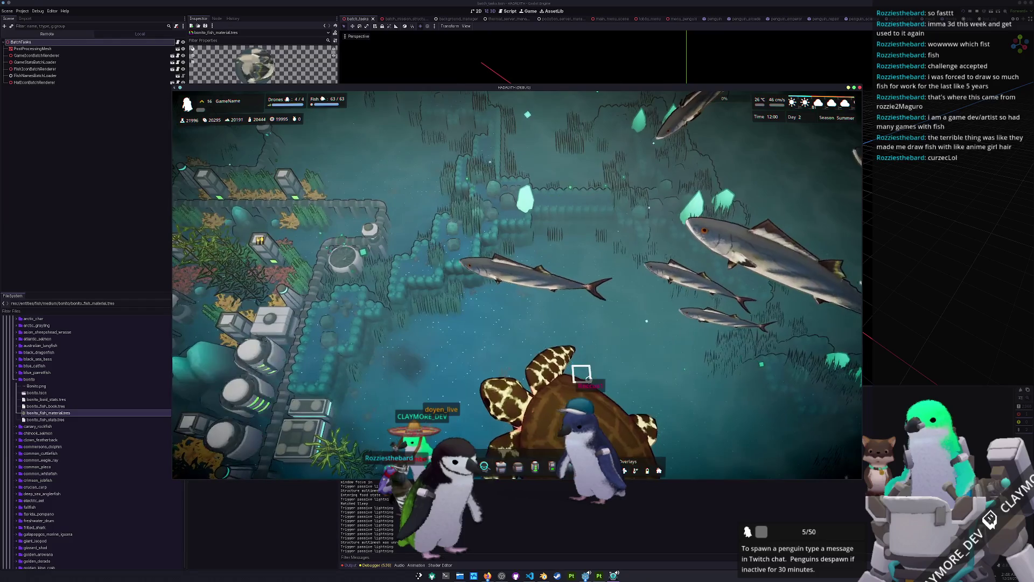
{"action": "scroll", "coordinate": [582, 373], "scroll_direction": "up", "scroll_amount": 1}
{"action": "scroll", "coordinate": [585, 376], "scroll_direction": "up", "scroll_amount": 1}
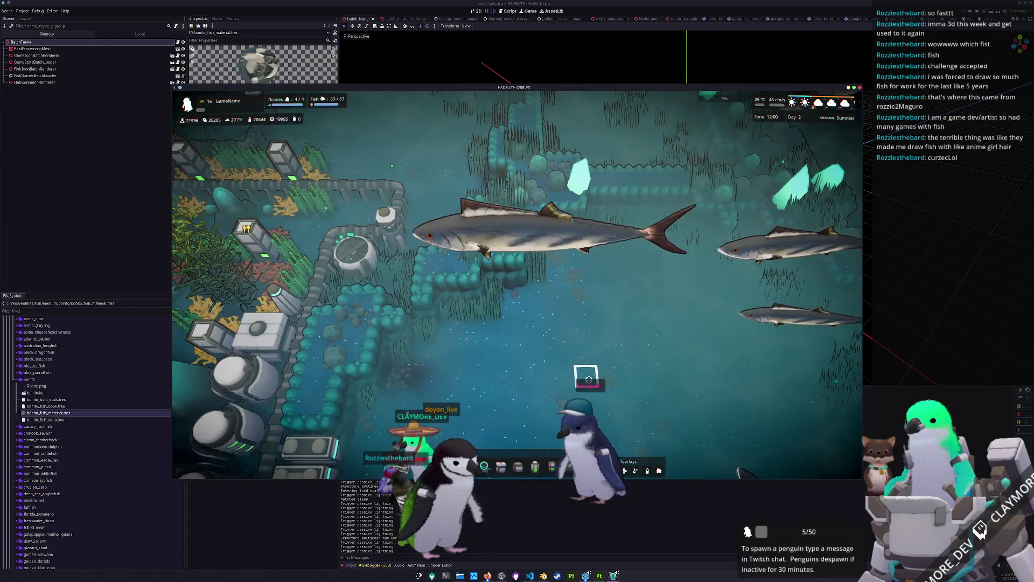
{"action": "key", "text": "a"}
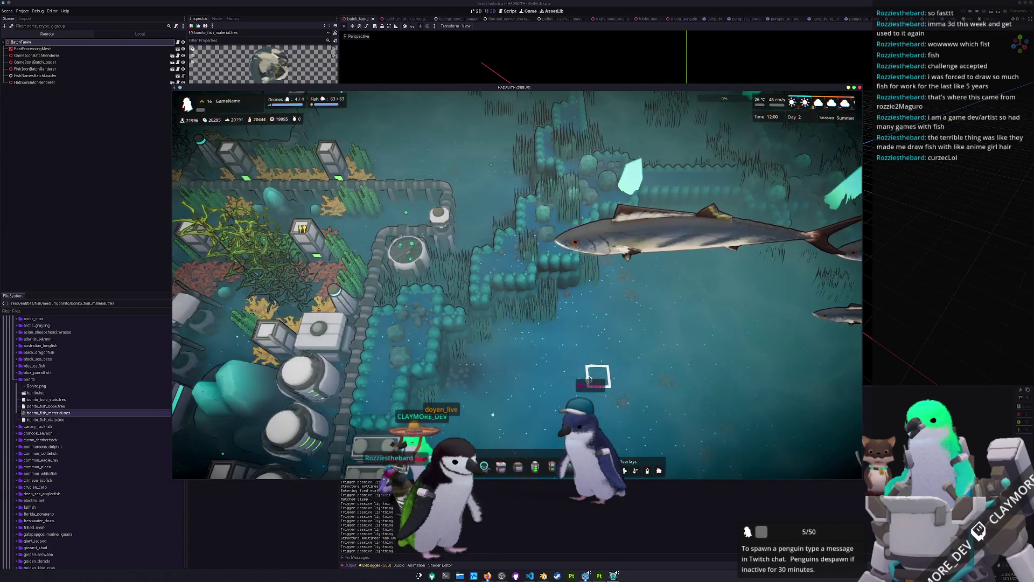
{"action": "scroll", "coordinate": [589, 377], "scroll_direction": "down", "scroll_amount": 2}
{"action": "scroll", "coordinate": [589, 379], "scroll_direction": "up", "scroll_amount": 1}
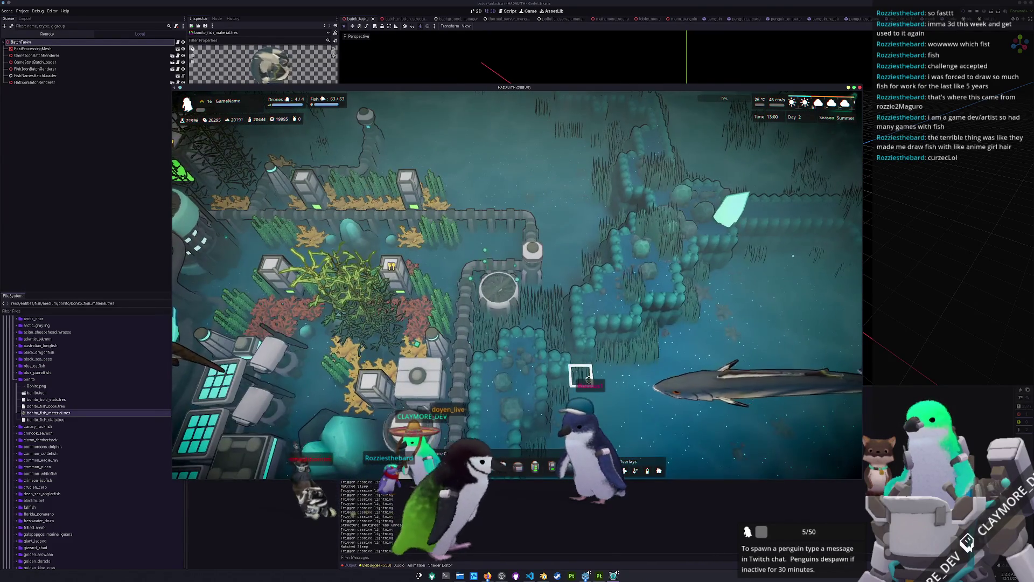
{"action": "scroll", "coordinate": [584, 381], "scroll_direction": "up", "scroll_amount": 1}
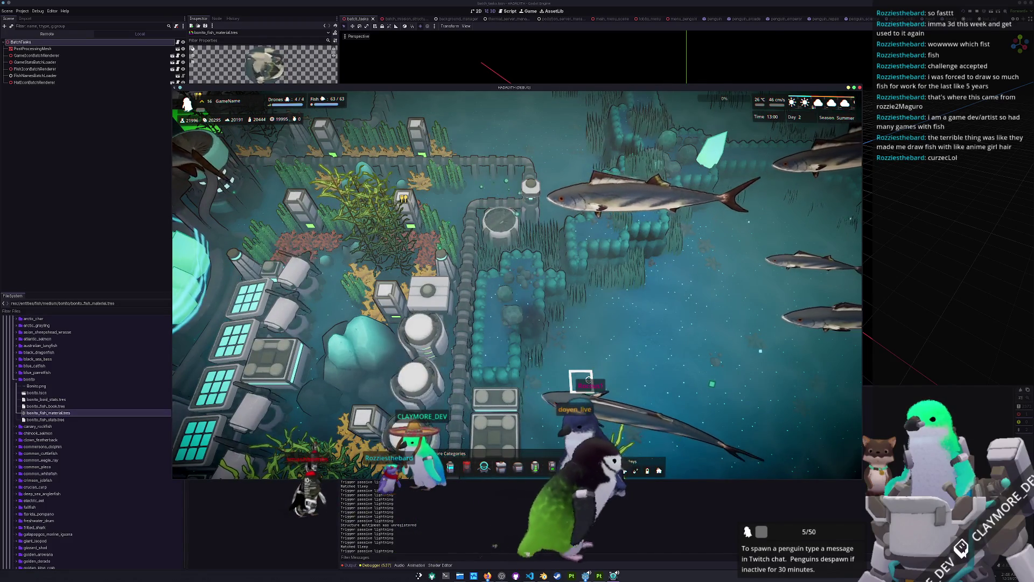
{"action": "scroll", "coordinate": [588, 380], "scroll_direction": "down", "scroll_amount": 1}
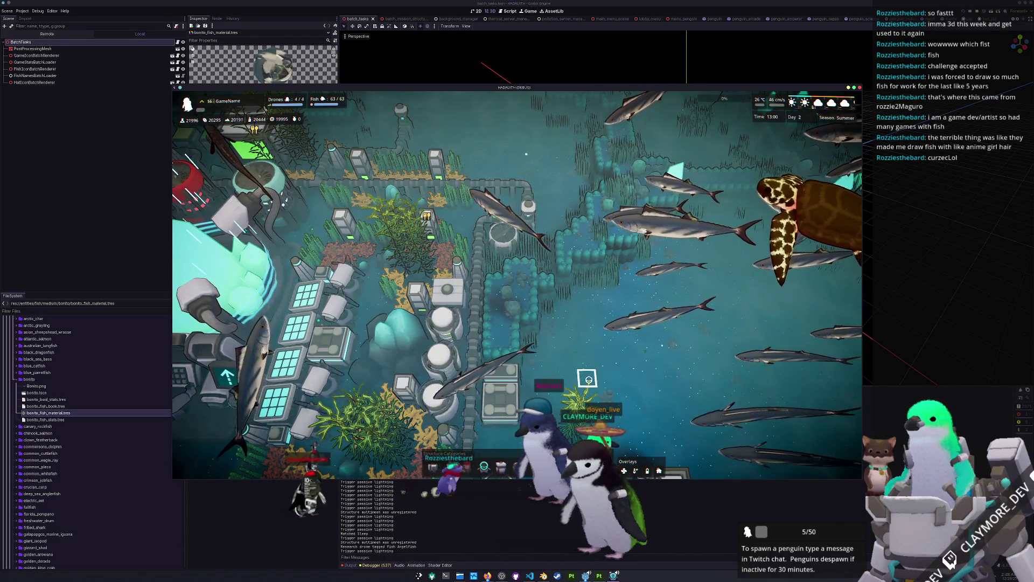
{"action": "scroll", "coordinate": [589, 379], "scroll_direction": "down", "scroll_amount": 1}
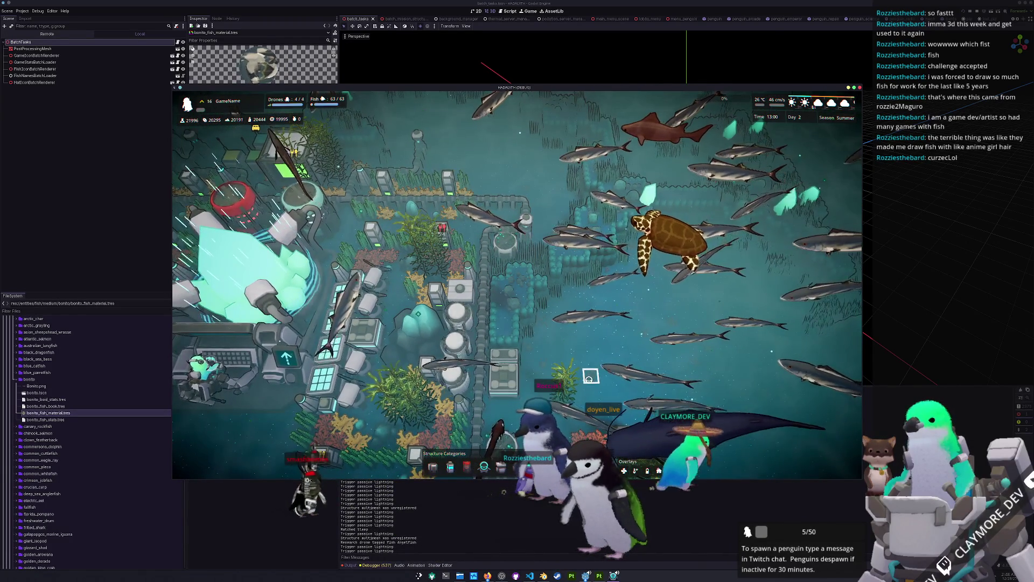
{"action": "key", "text": "d"}
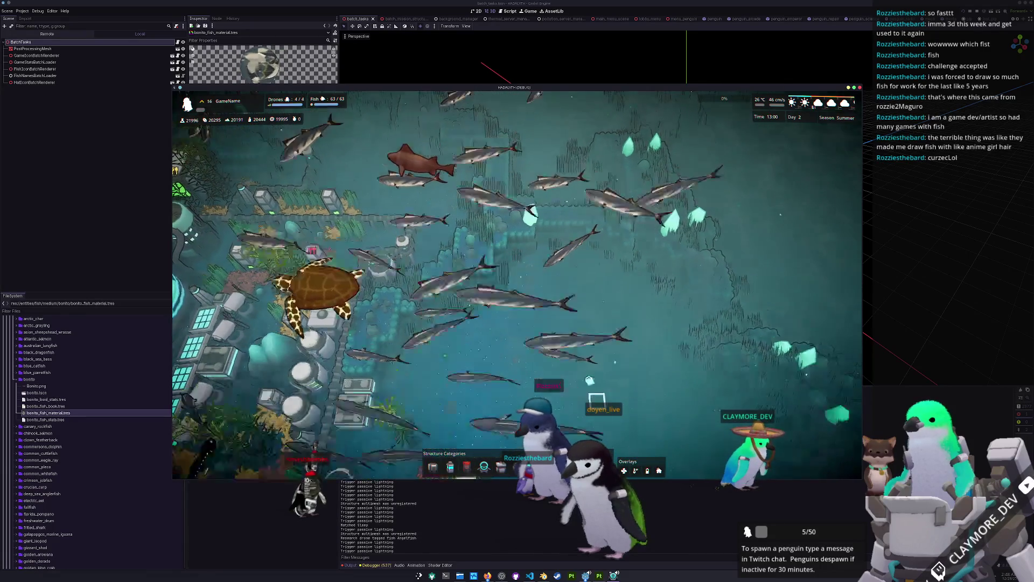
{"action": "scroll", "coordinate": [594, 376], "scroll_direction": "up", "scroll_amount": 1}
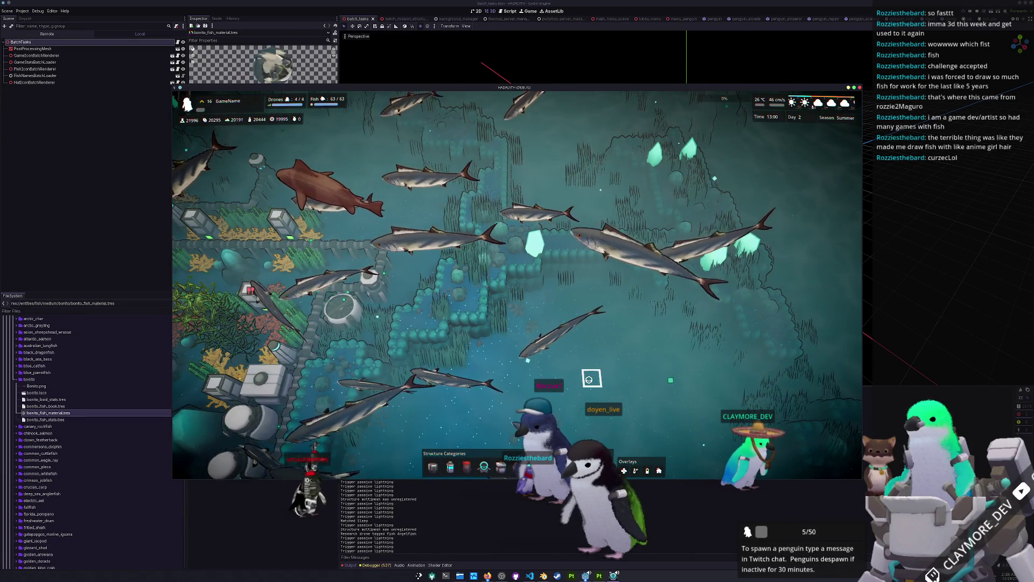
{"action": "key", "text": "a"}
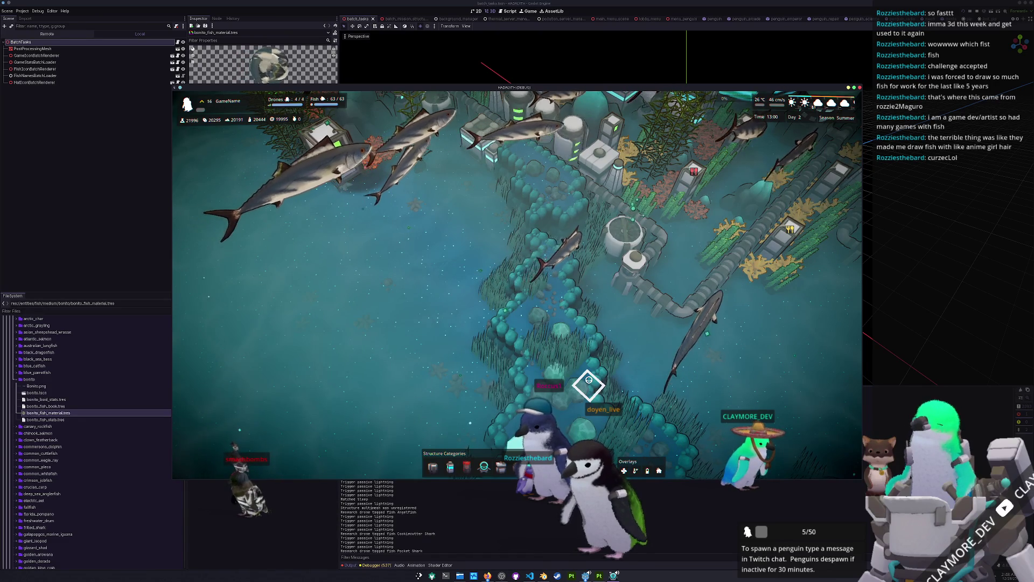
{"action": "key", "text": "d"}
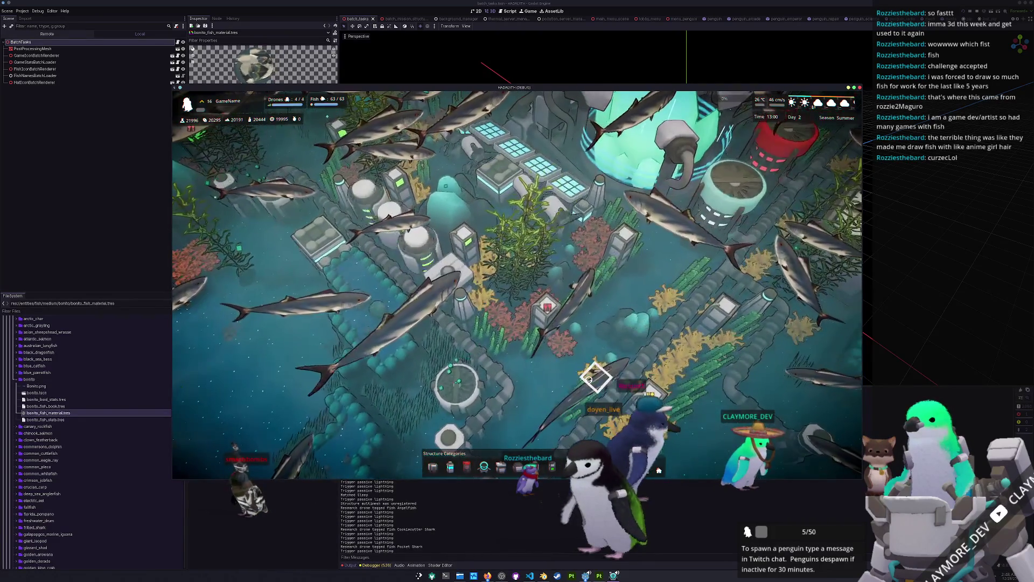
{"action": "key", "text": "d"}
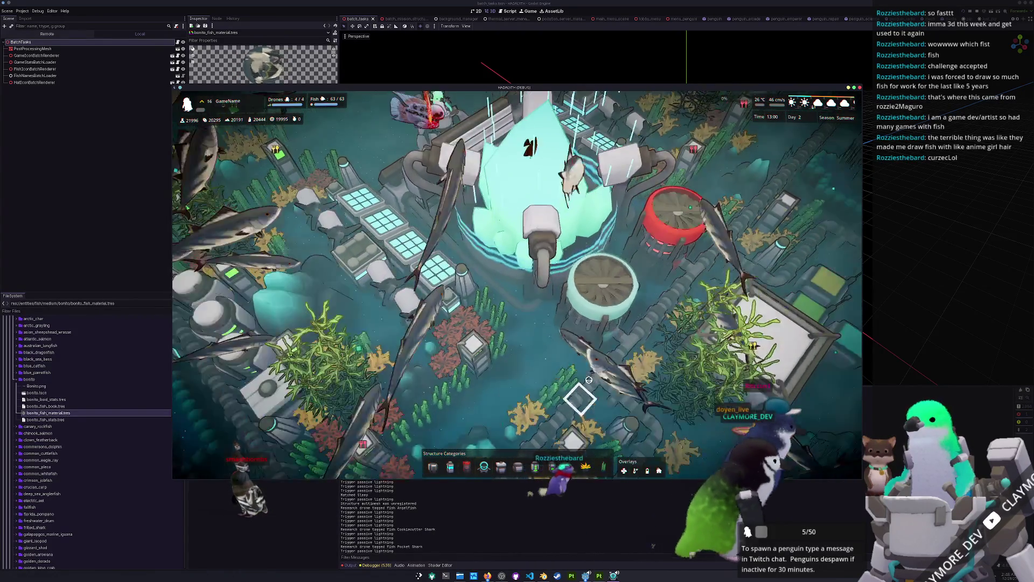
{"action": "key", "text": "w"}
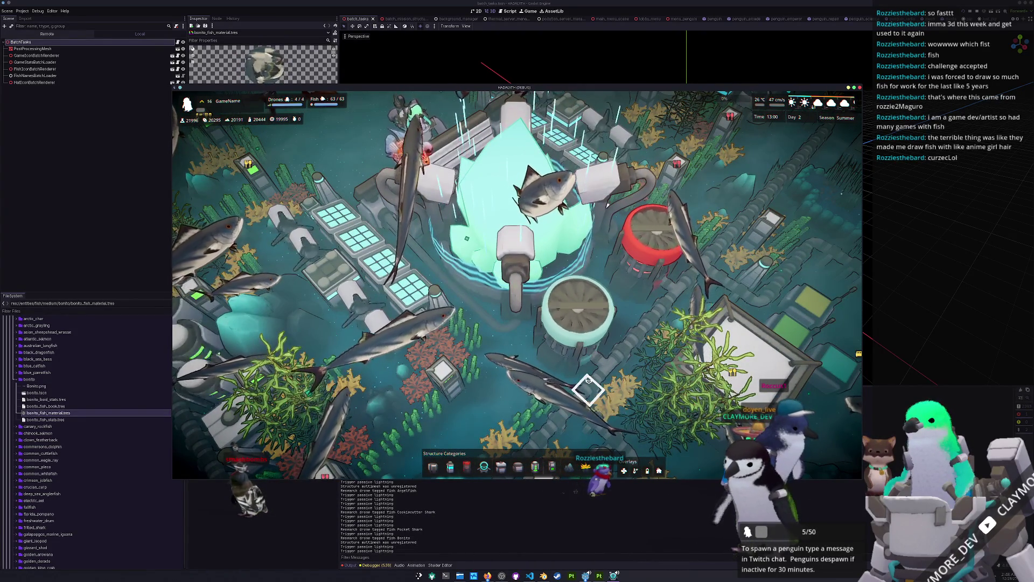
{"action": "scroll", "coordinate": [588, 390], "scroll_direction": "down", "scroll_amount": 5}
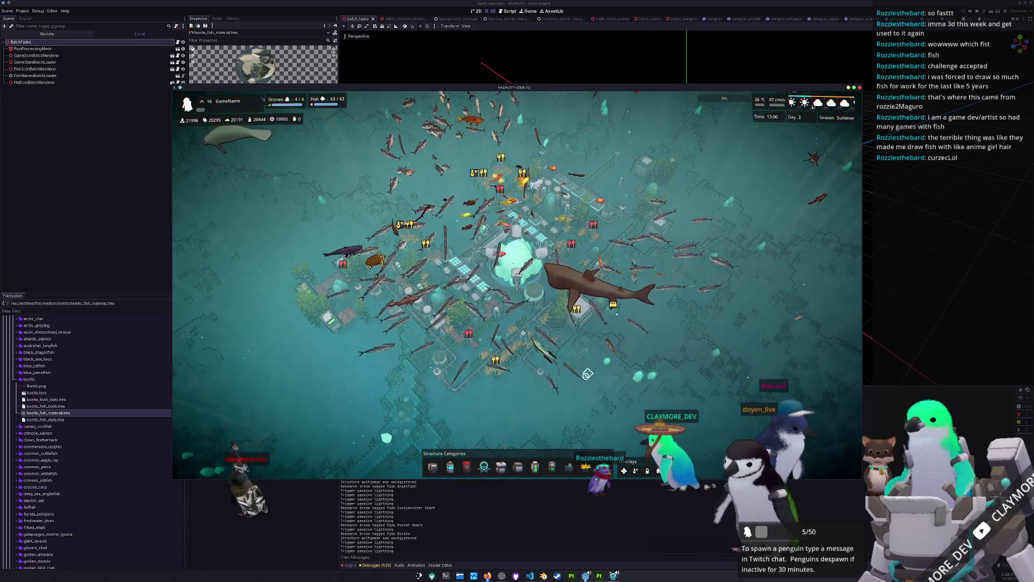
{"action": "key", "text": "q"}
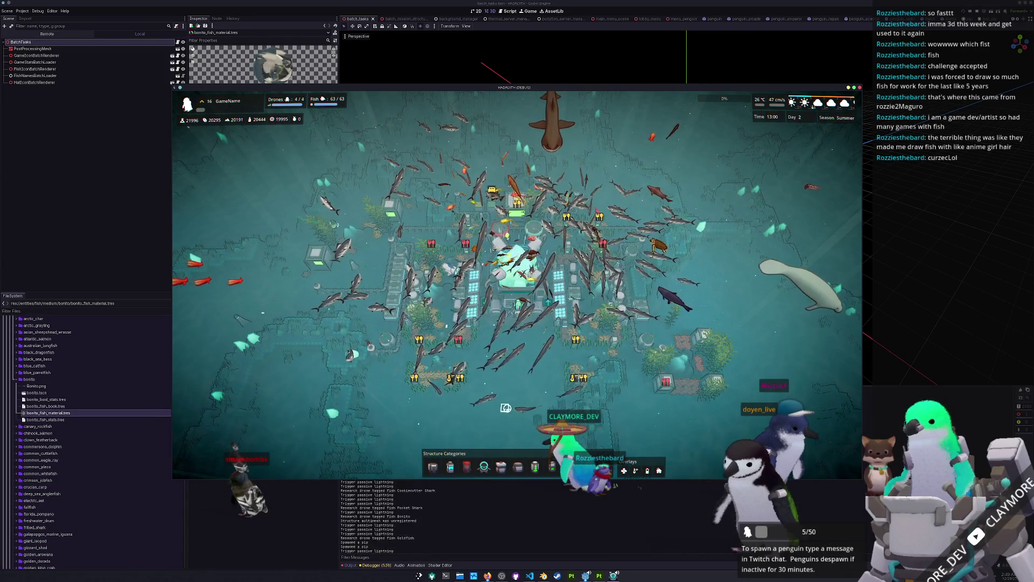
- Stop the running game and clear the Output panel's filter text
{"action": "key", "text": "F8"}
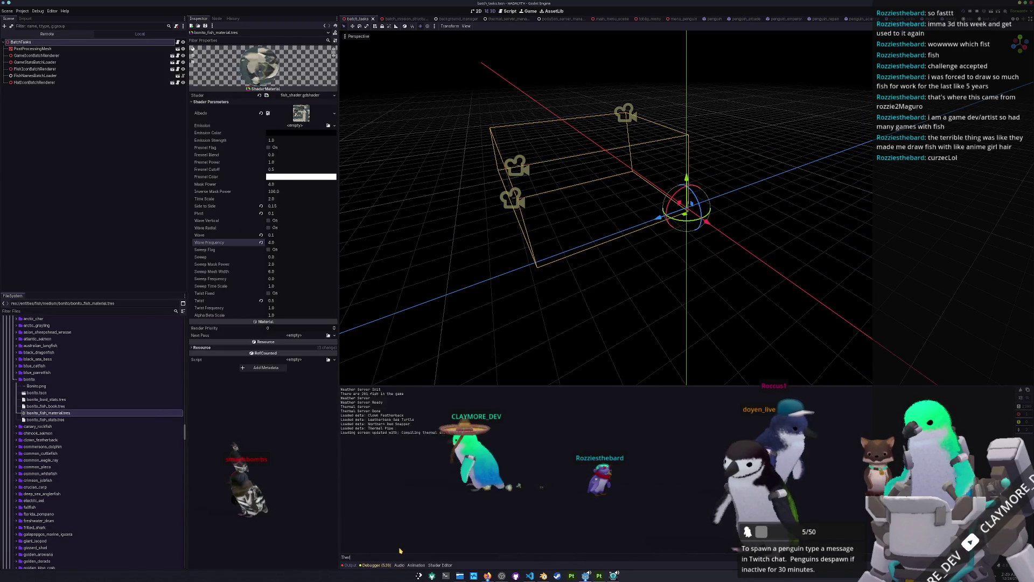
{"action": "key", "text": "ctrl+a"}
{"action": "key", "text": "BackSpace"}
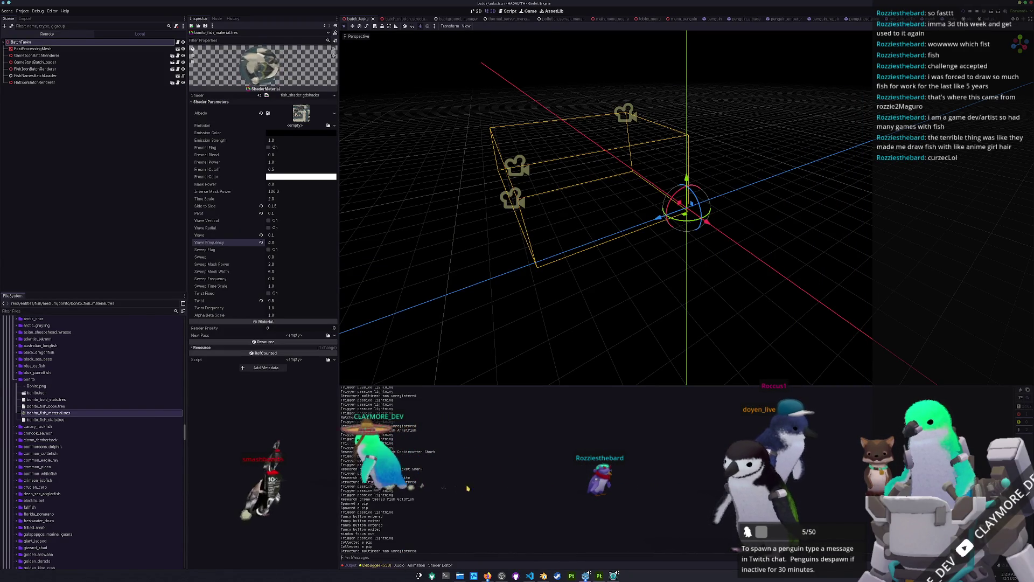
- Rerun the project, select the central base building, and bring up the Notion Tasks board
{"action": "left_click", "coordinate": [622, 291]}
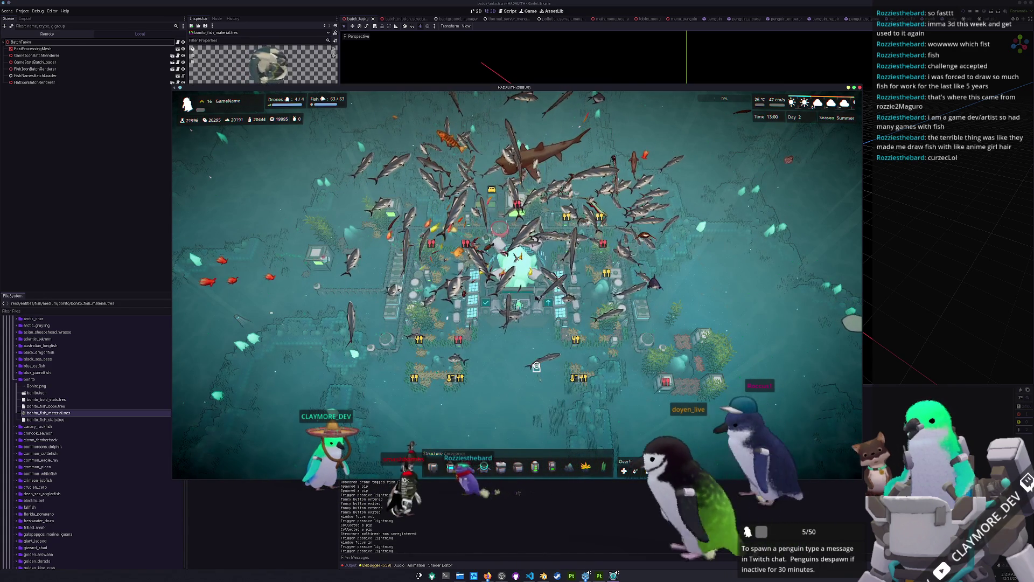
{"action": "left_click", "coordinate": [514, 339]}
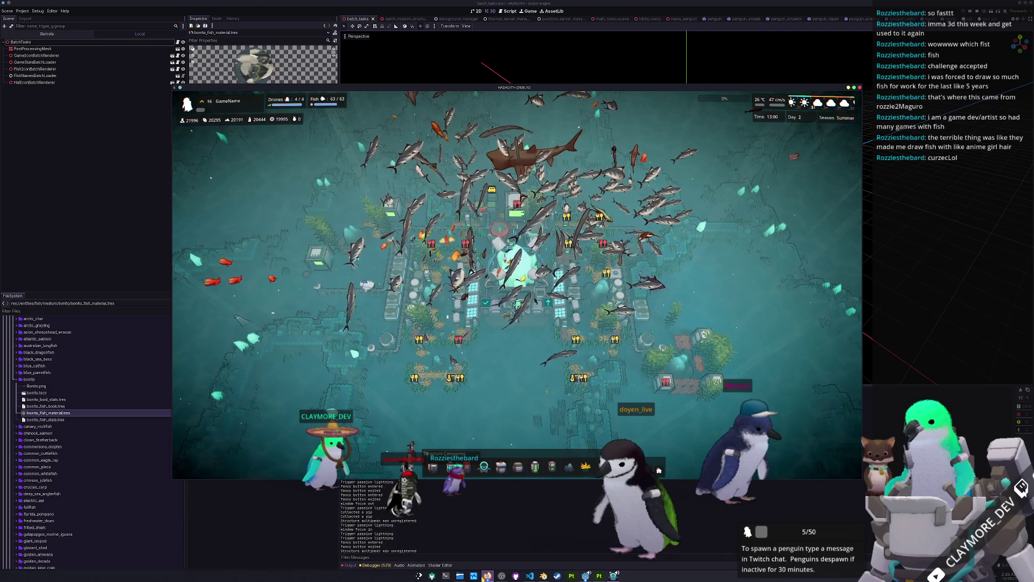
{"action": "left_click", "coordinate": [341, 550]}
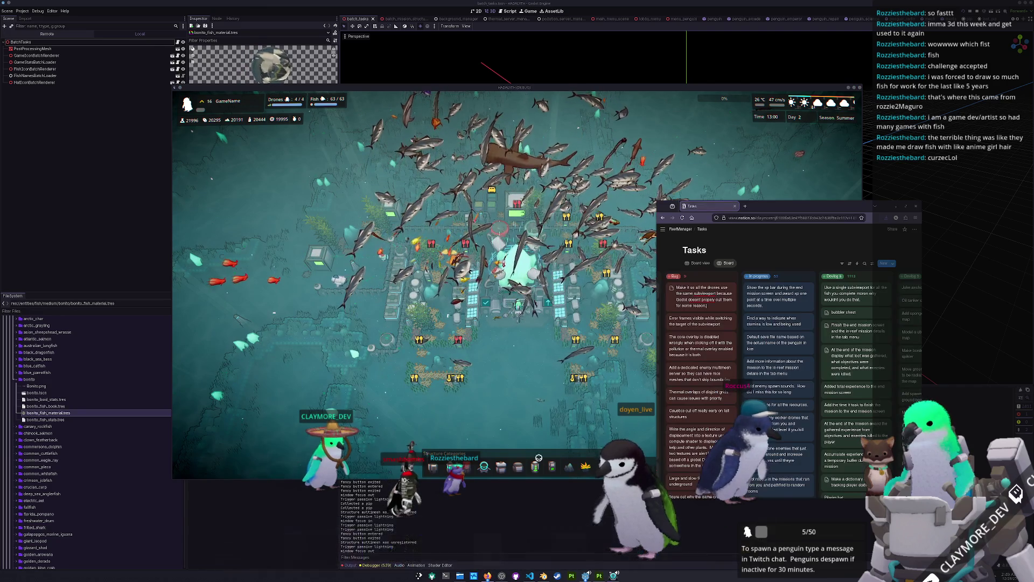
- Move the Tasks board window toward the lower right and refocus the game
{"action": "left_click_drag", "start_coordinate": [750, 207], "coordinate": [824, 225]}
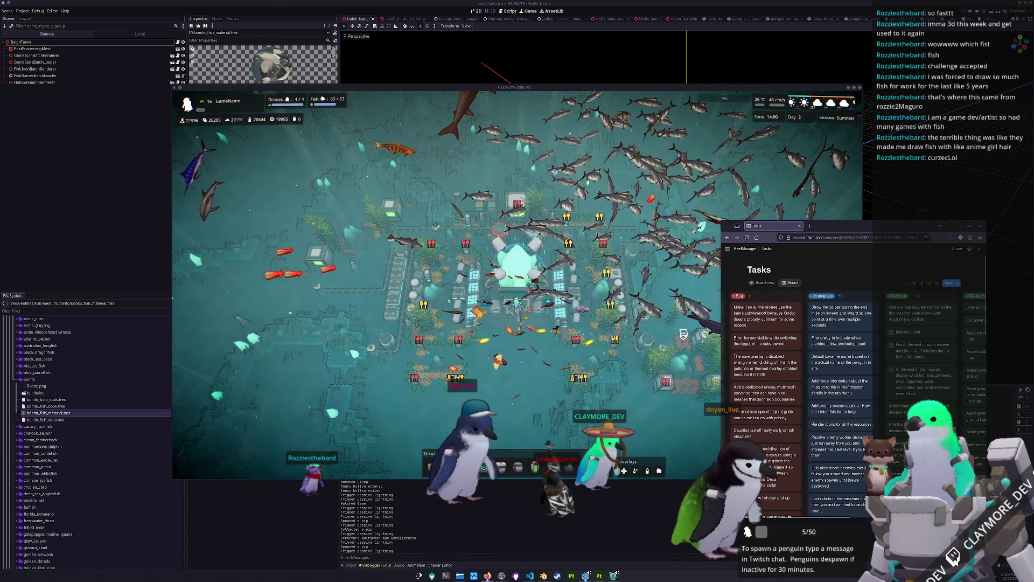
{"action": "left_click", "coordinate": [712, 344]}
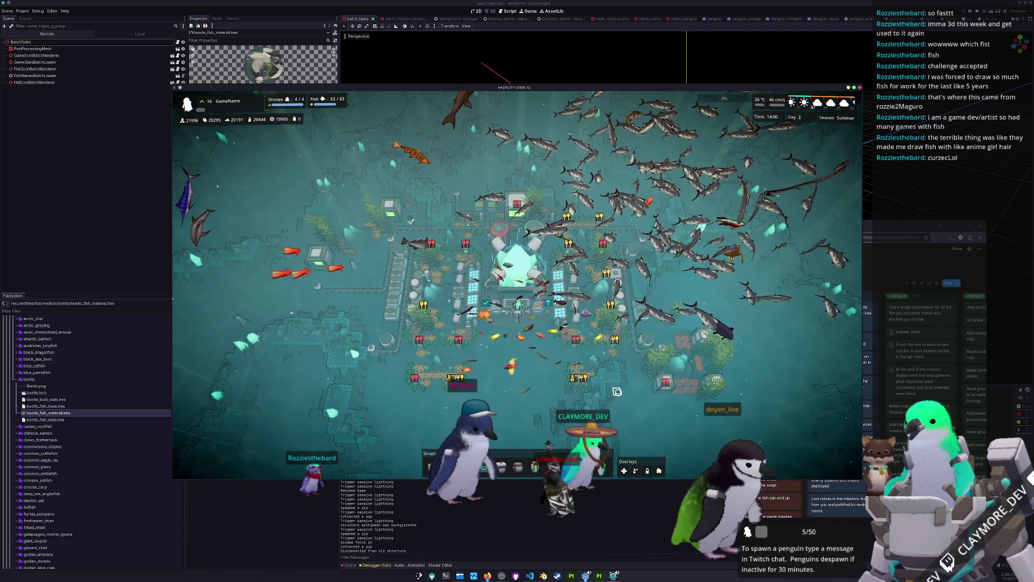
{"action": "scroll", "coordinate": [649, 372], "scroll_direction": "up", "scroll_amount": 5}
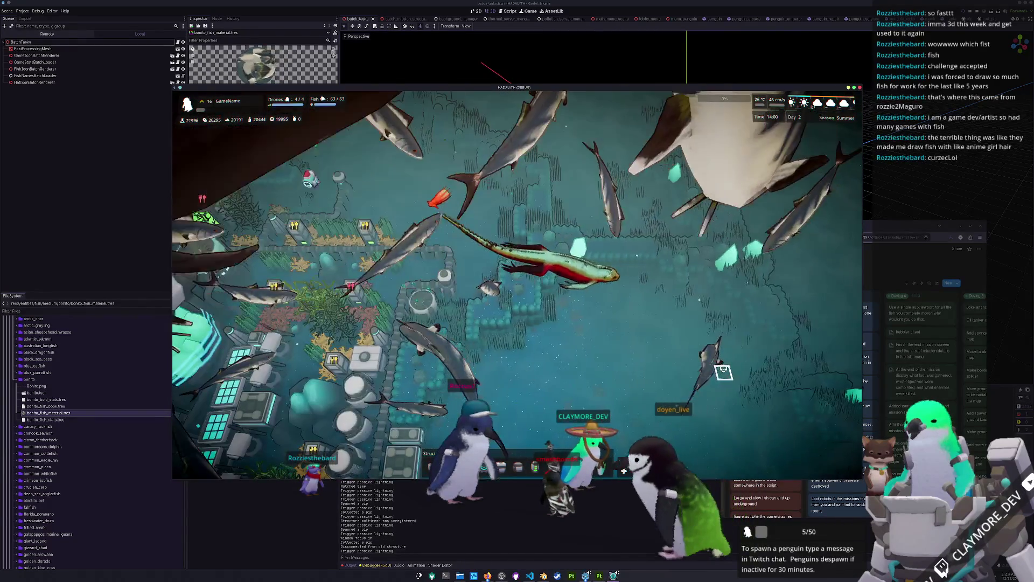
{"action": "scroll", "coordinate": [727, 373], "scroll_direction": "up", "scroll_amount": 1}
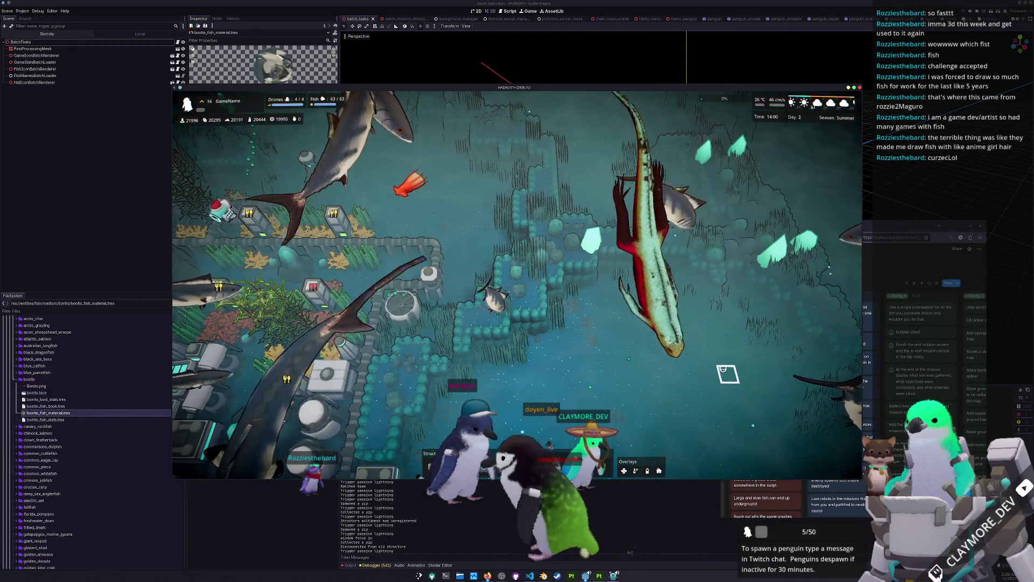
{"action": "scroll", "coordinate": [727, 373], "scroll_direction": "down", "scroll_amount": 2}
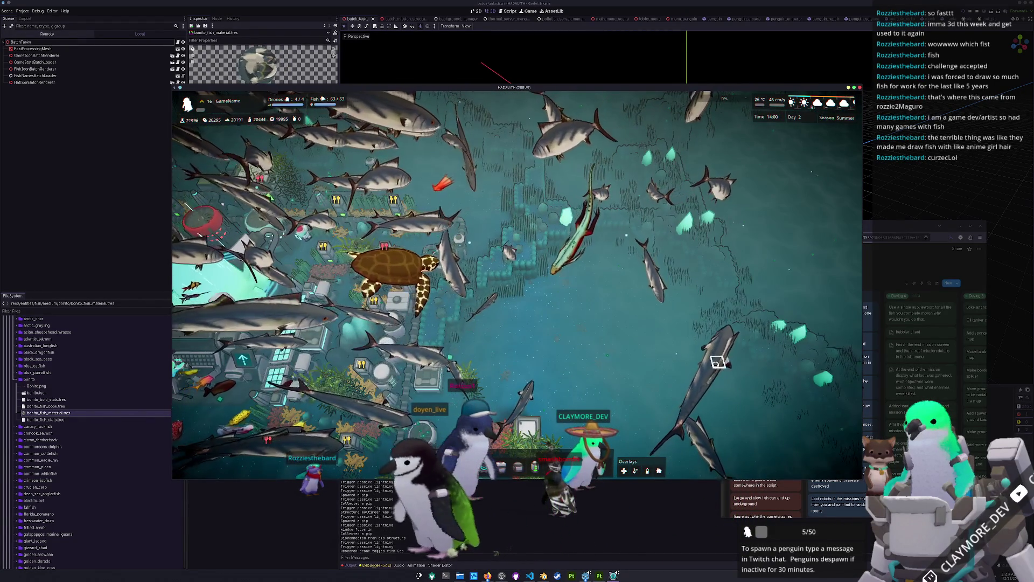
{"action": "scroll", "coordinate": [719, 363], "scroll_direction": "down", "scroll_amount": 3}
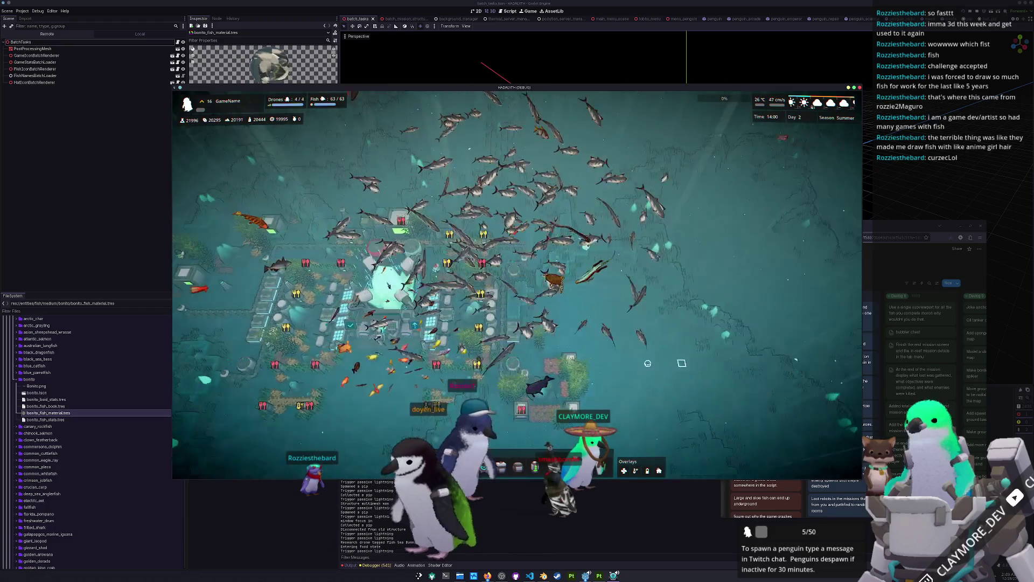
- Centre the camera on the base and pan across it to watch the bonito schools
{"action": "key", "text": "space"}
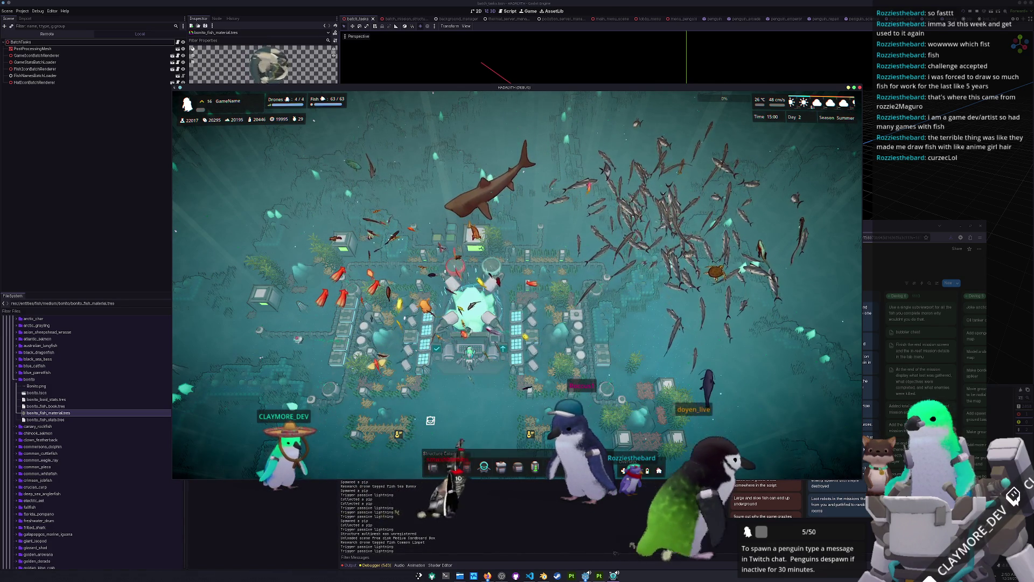
{"action": "key", "text": "d"}
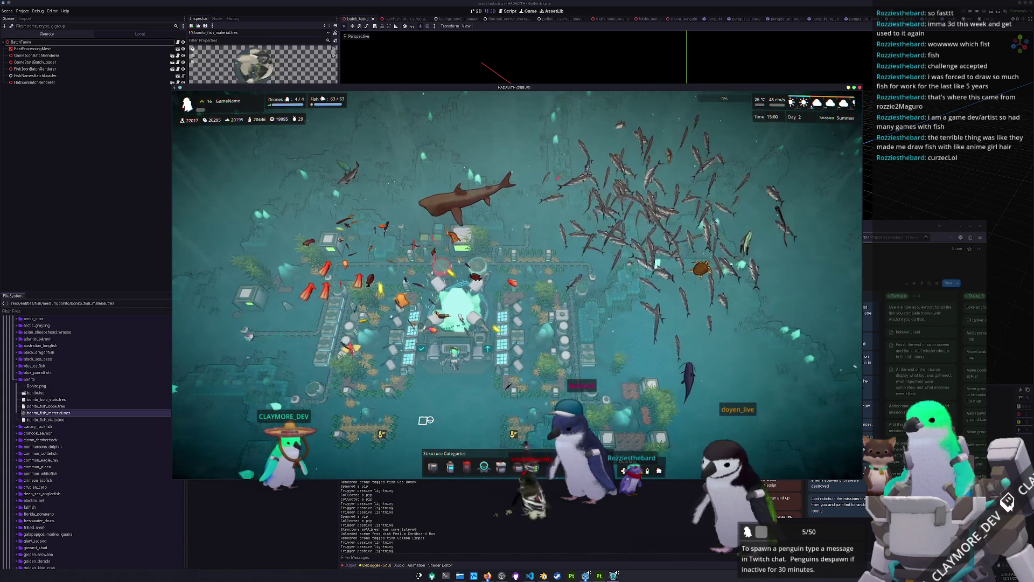